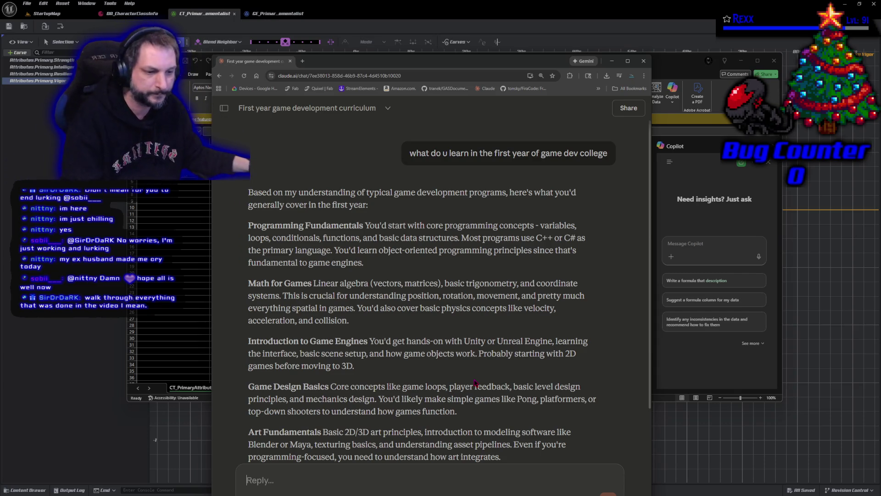
Step: Close the Claude chat in the browser and move the Excel window down and right
{"action": "scroll", "coordinate": [401, 288], "scroll_direction": "down", "scroll_amount": 3}
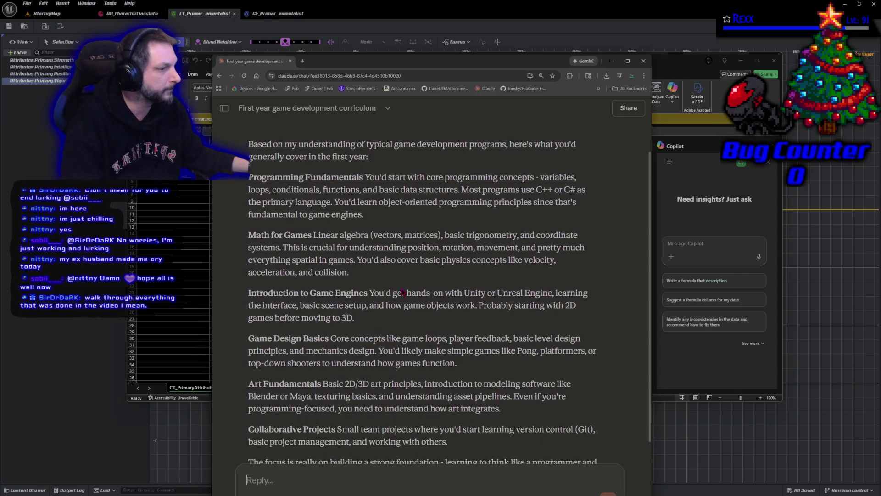
{"action": "scroll", "coordinate": [401, 288], "scroll_direction": "down", "scroll_amount": 3}
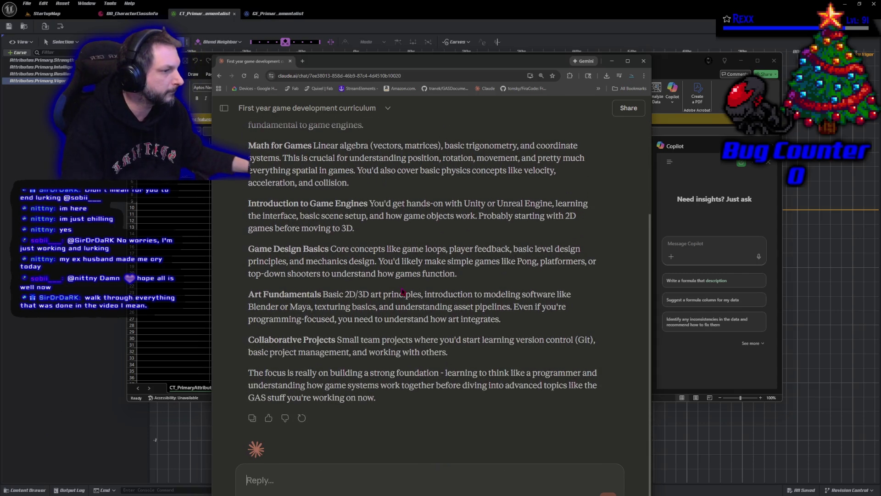
{"action": "scroll", "coordinate": [402, 292], "scroll_direction": "down", "scroll_amount": 1}
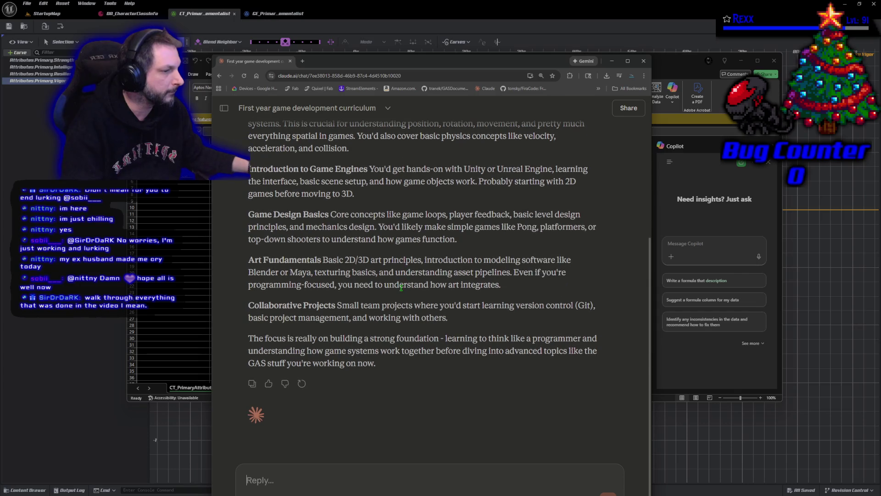
{"action": "scroll", "coordinate": [401, 288], "scroll_direction": "up", "scroll_amount": 3}
{"action": "scroll", "coordinate": [401, 287], "scroll_direction": "up", "scroll_amount": 4}
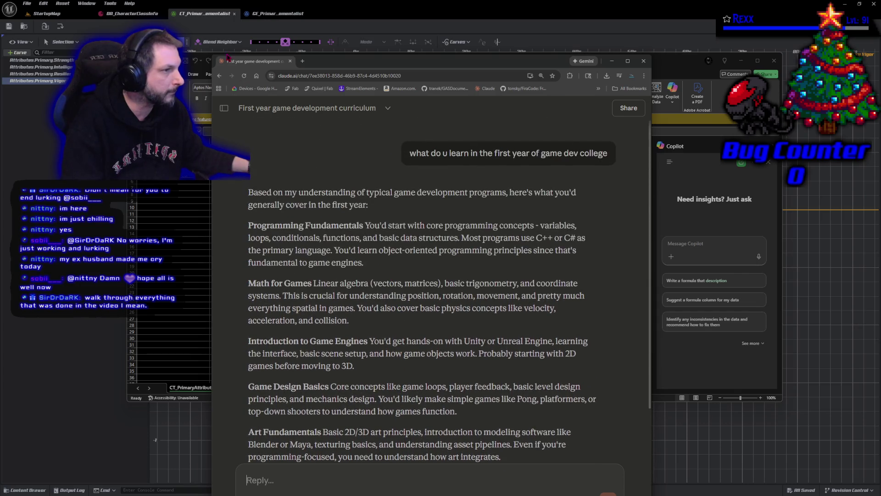
{"action": "left_click", "coordinate": [290, 61]}
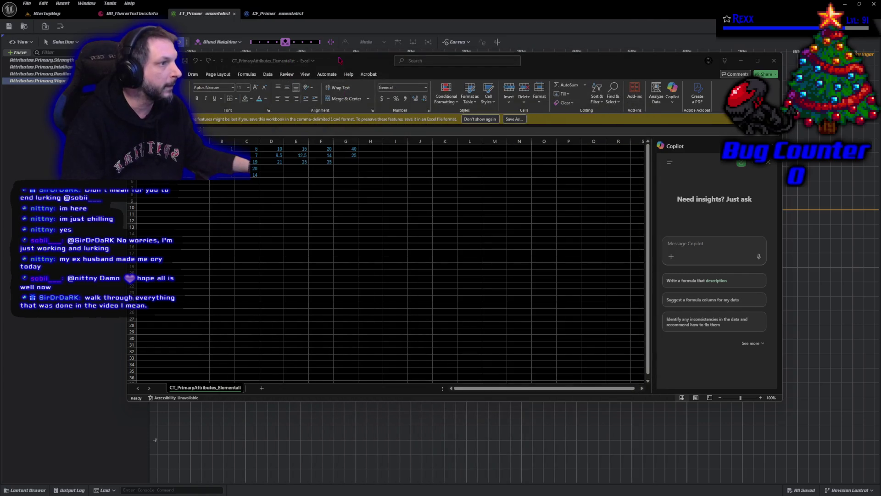
{"action": "left_click_drag", "start_coordinate": [340, 61], "coordinate": [429, 140]}
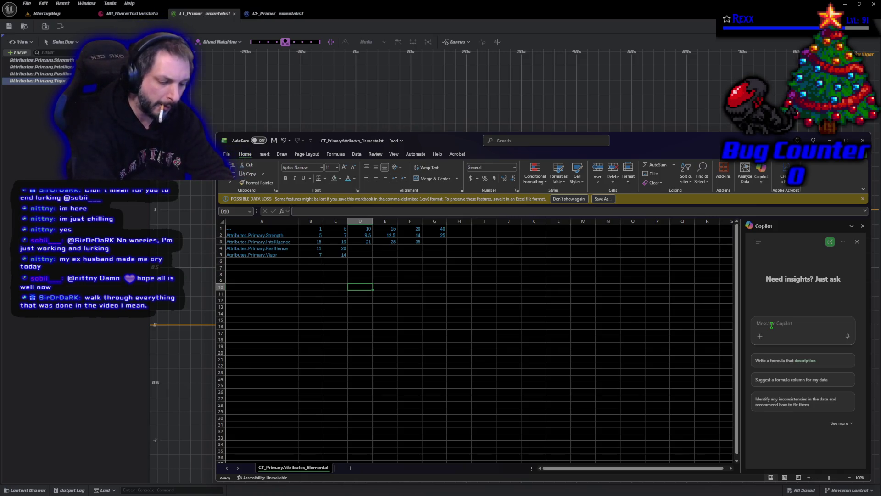
Step: Ask Copilot 'hwat do u do', then 'read my spreadsh', then say it can't see the spreadsheet
{"action": "type", "text": "hwat do "}
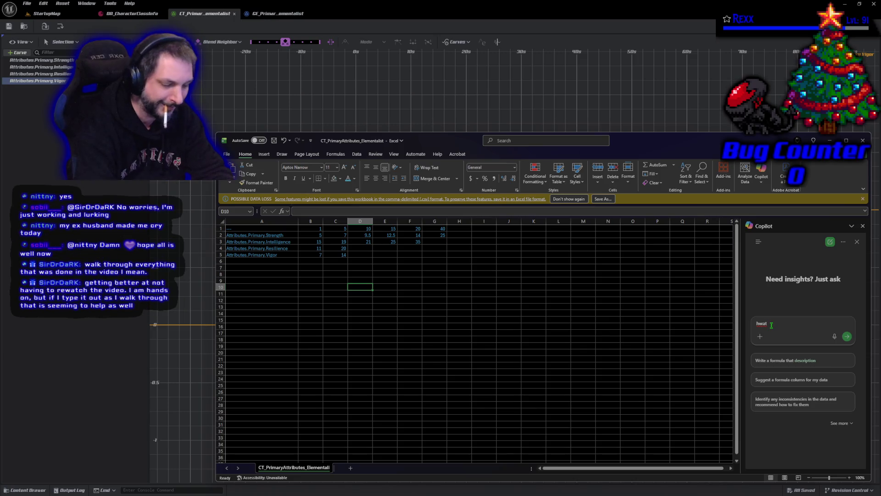
{"action": "type", "text": "u do"}
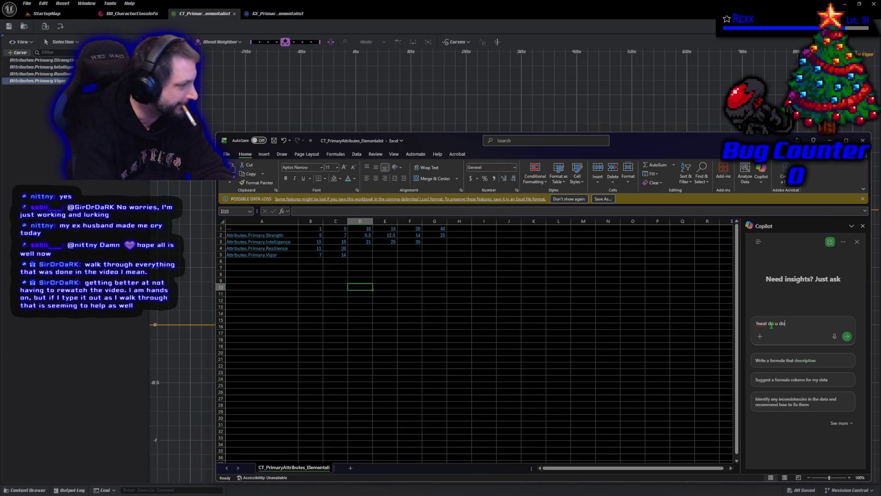
{"action": "key", "text": "Return"}
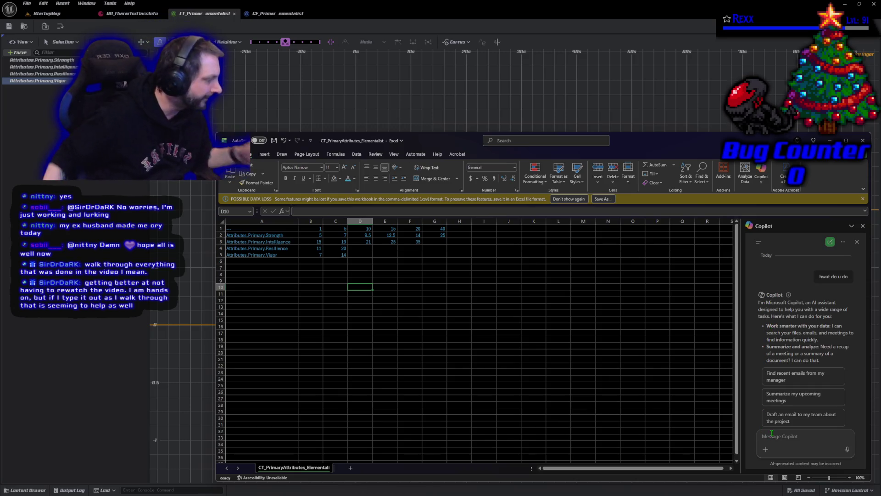
{"action": "type", "text": "read my s"}
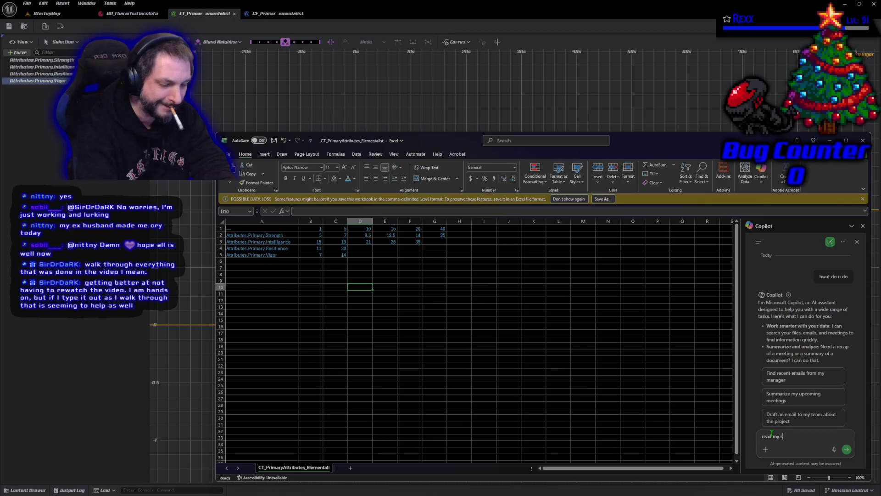
{"action": "type", "text": "preadsheet"}
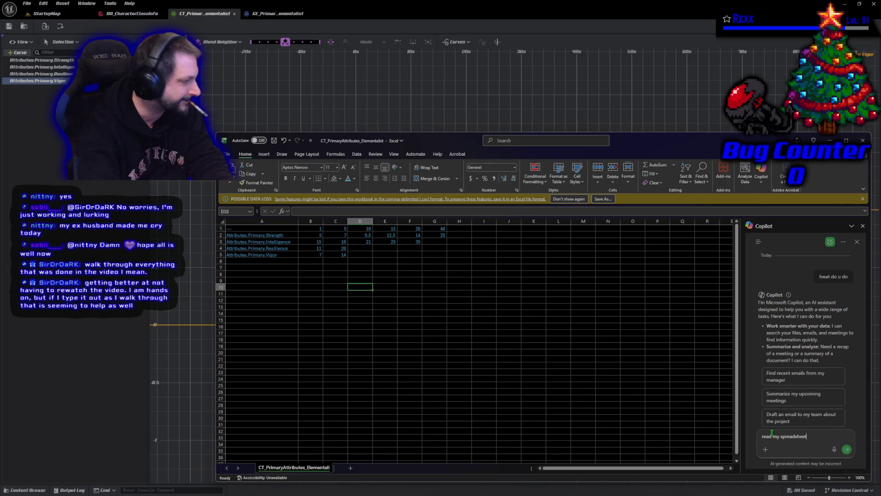
{"action": "key", "text": "Return"}
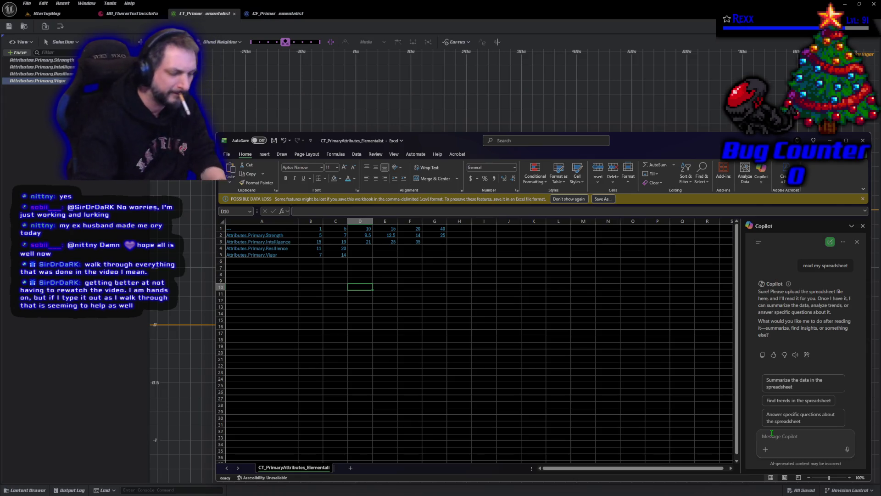
{"action": "type", "text": "you cant see the spreads"}
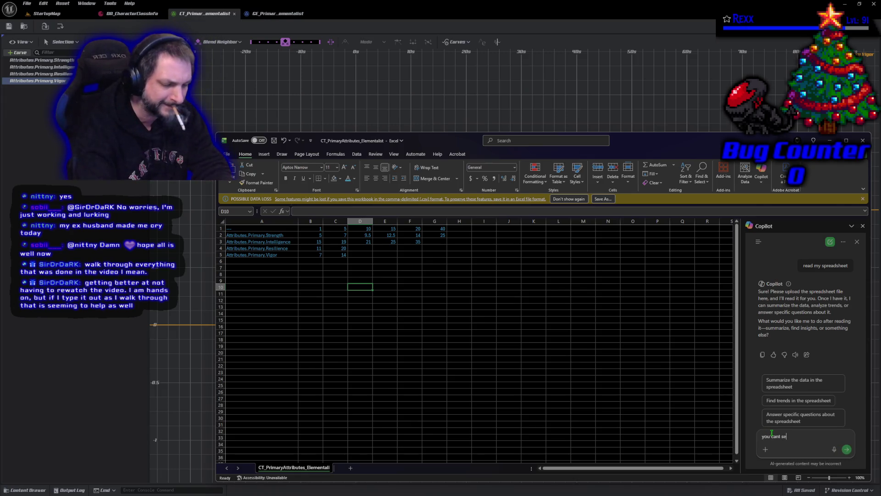
{"action": "type", "text": "heet im looking"}
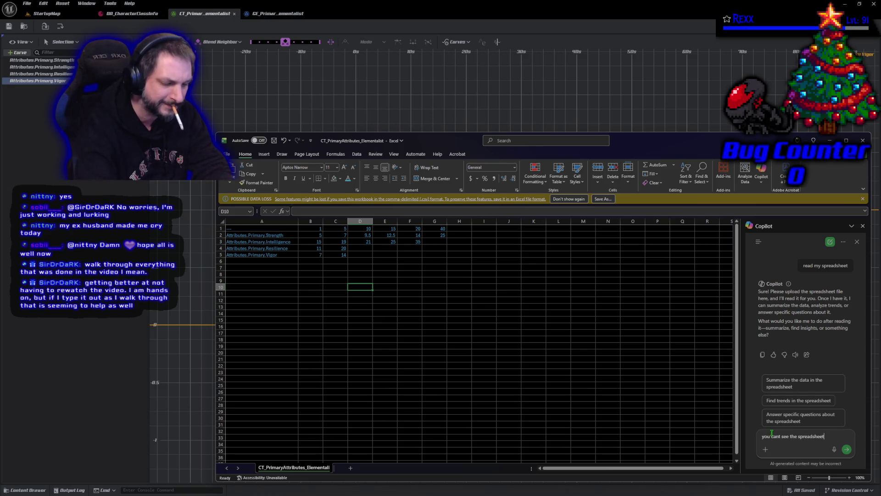
{"action": "type", "text": " at"}
{"action": "key", "text": "Return"}
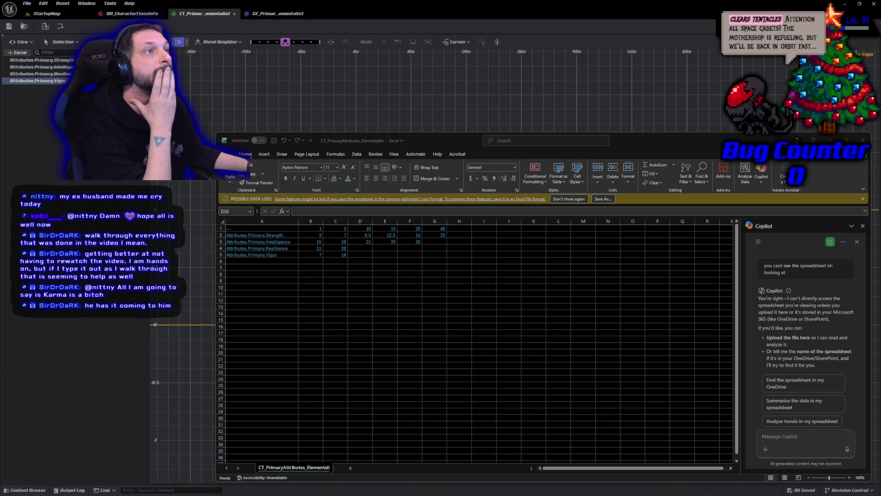
Step: Enter 45 in G3 and fill rows 4–5 from C4 with 15, 17, 24, 32, 40 and 9, 13, 16, 20, 24
{"action": "left_click", "coordinate": [434, 241]}
{"action": "type", "text": "45"}
{"action": "left_click", "coordinate": [335, 248]}
{"action": "type", "text": "15\t17\t24\t32\t40 9\t13\t16\t20\t24"}
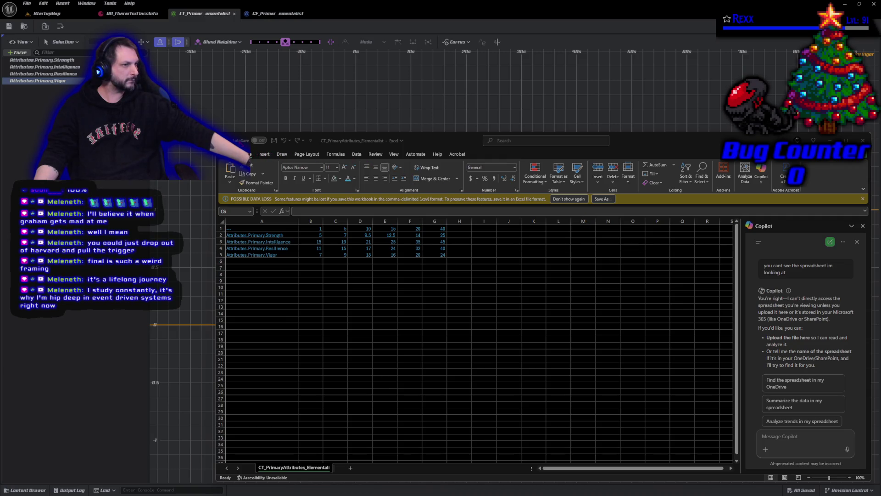
Step: Bring the CT_PrimaryAttributes_Elementalist spreadsheet window to the front
{"action": "left_click", "coordinate": [274, 141]}
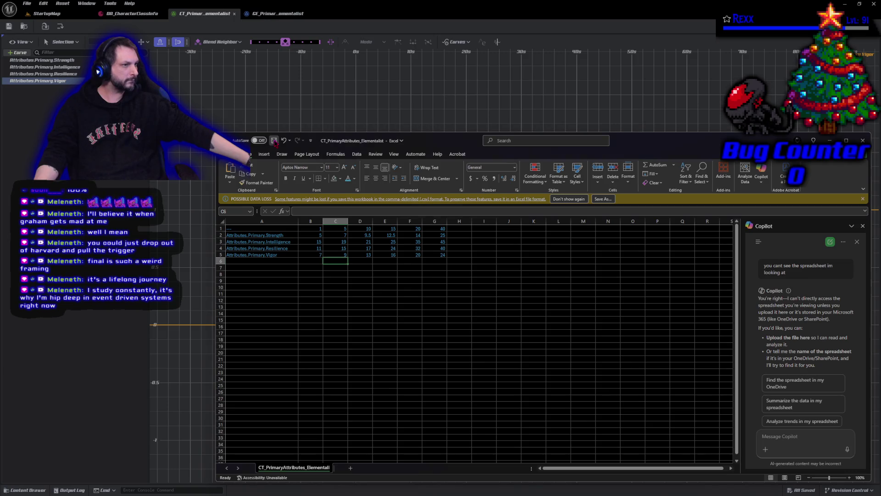
Step: Save the Elementalist workbook and bring up a file browser on the Aura Data folder
{"action": "left_click", "coordinate": [274, 141]}
{"action": "left_click", "coordinate": [274, 141]}
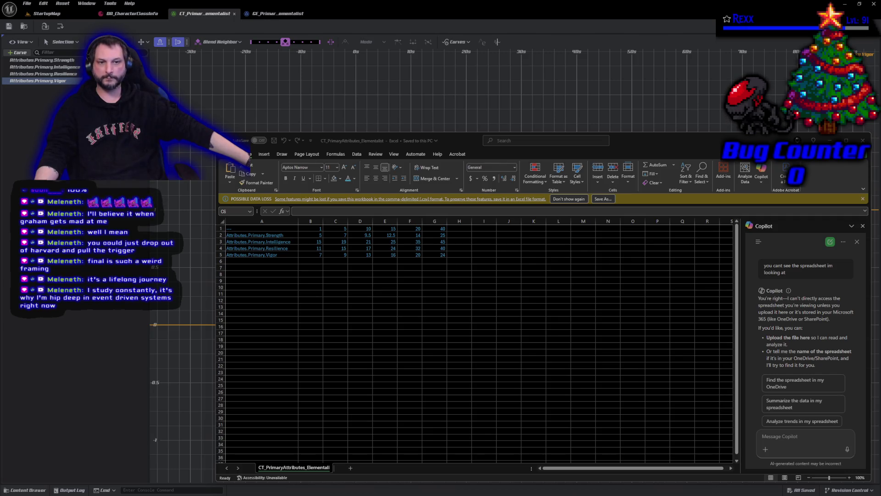
{"action": "key", "text": "F12"}
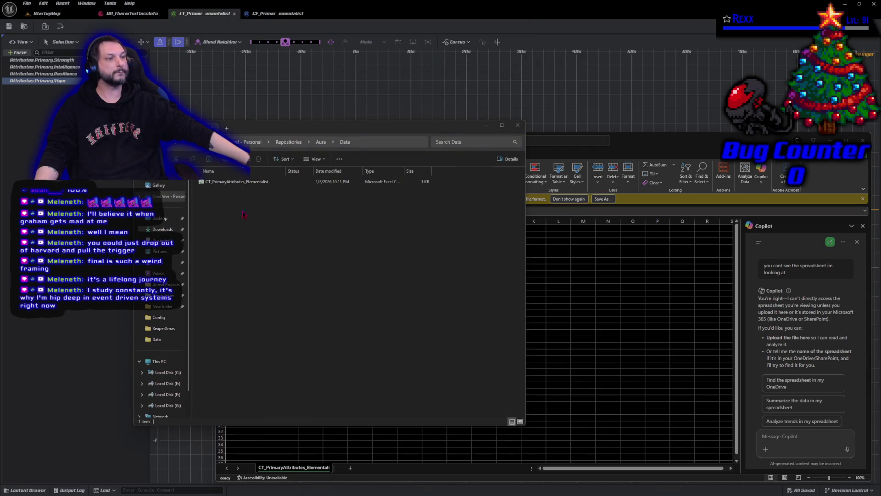
Step: Open the CT_PrimaryAttributes_Elementalist CSV in Notepad, just once, via Open with
{"action": "left_click", "coordinate": [255, 183]}
{"action": "right_click", "coordinate": [256, 184]}
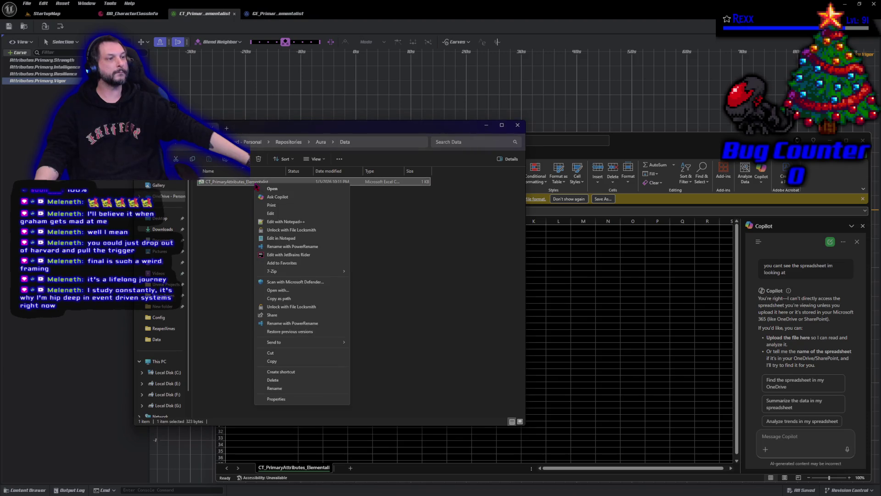
{"action": "left_click", "coordinate": [305, 290]}
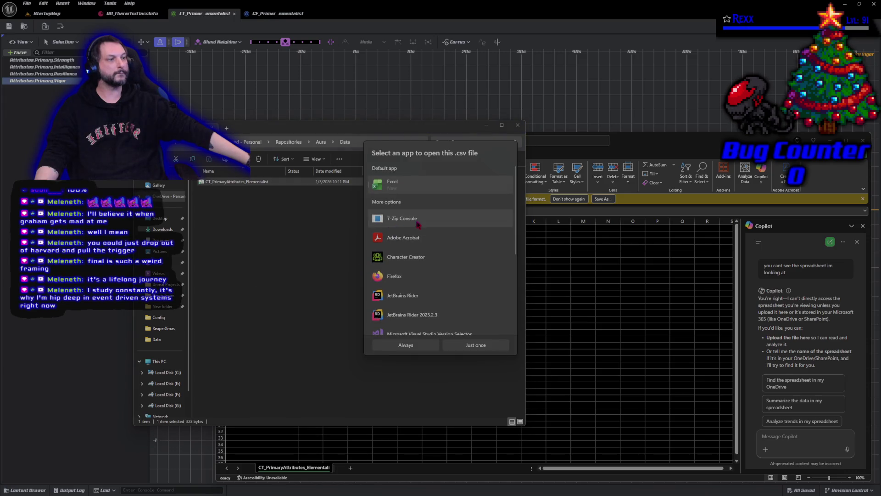
{"action": "scroll", "coordinate": [421, 261], "scroll_direction": "down", "scroll_amount": 2}
{"action": "left_click", "coordinate": [414, 294]}
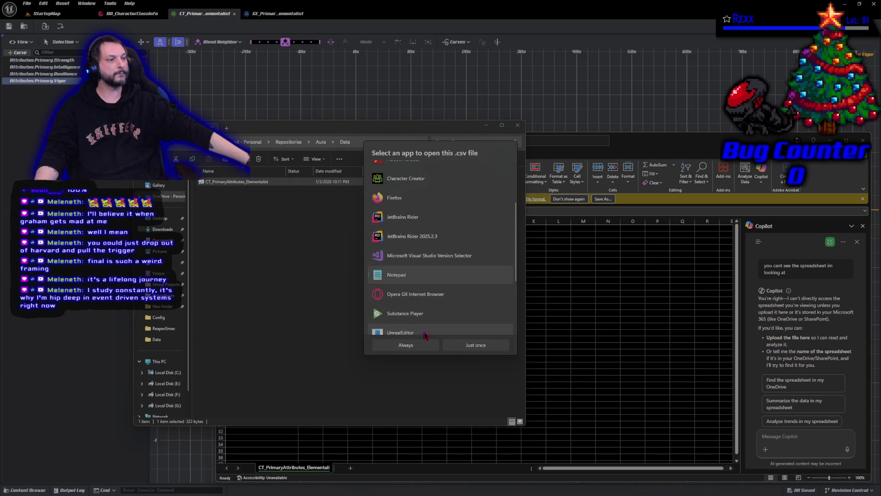
{"action": "left_click", "coordinate": [476, 345]}
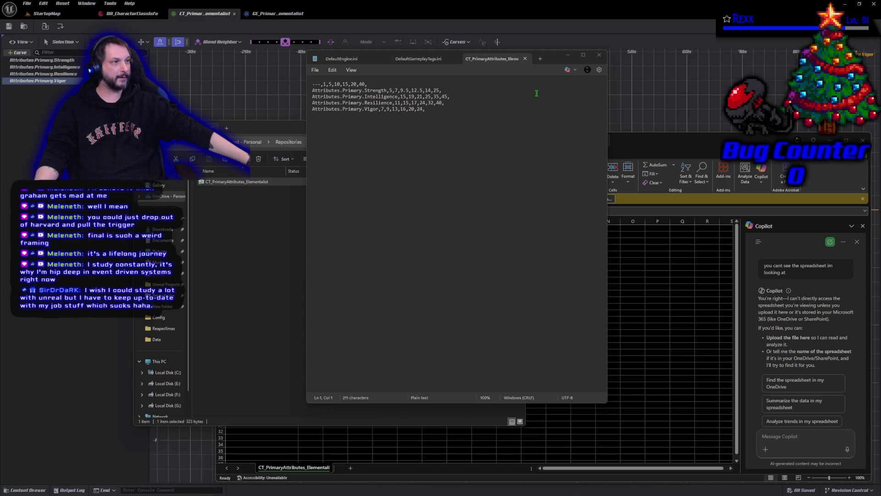
Step: Close the DefaultEngine.ini and DefaultGameplayTags.ini tabs and shift the Notepad window left
{"action": "middle_click", "coordinate": [347, 65]}
{"action": "middle_click", "coordinate": [347, 64]}
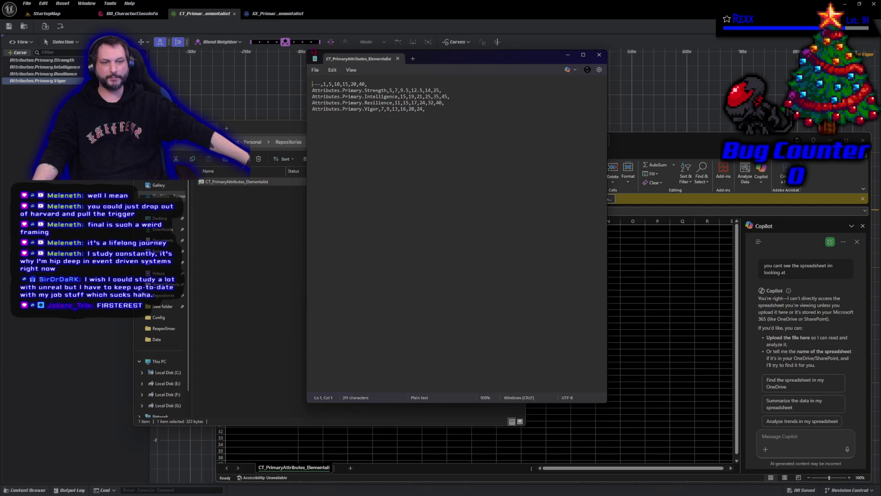
{"action": "left_click_drag", "start_coordinate": [436, 60], "coordinate": [391, 96]}
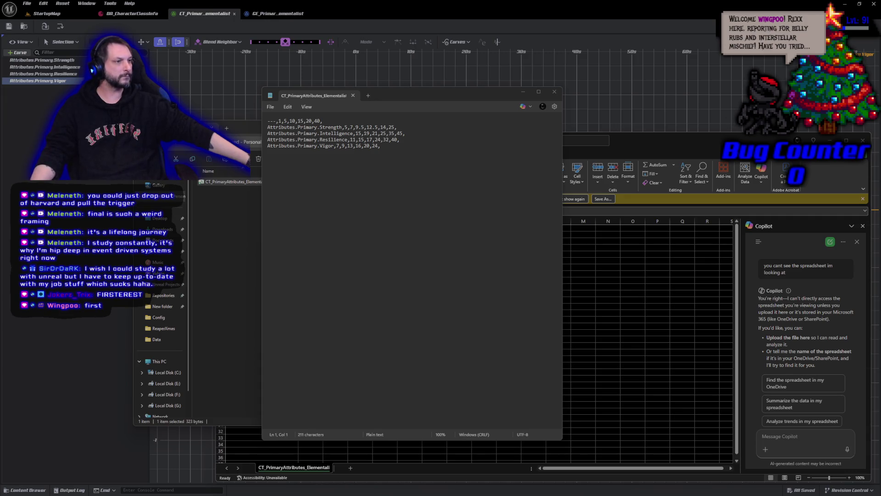
{"action": "mouse_move", "coordinate": [466, 99]}
{"action": "left_mouse_down"}
{"action": "mouse_move", "coordinate": [315, 109]}
{"action": "mouse_move", "coordinate": [469, 94]}
{"action": "left_mouse_up"}
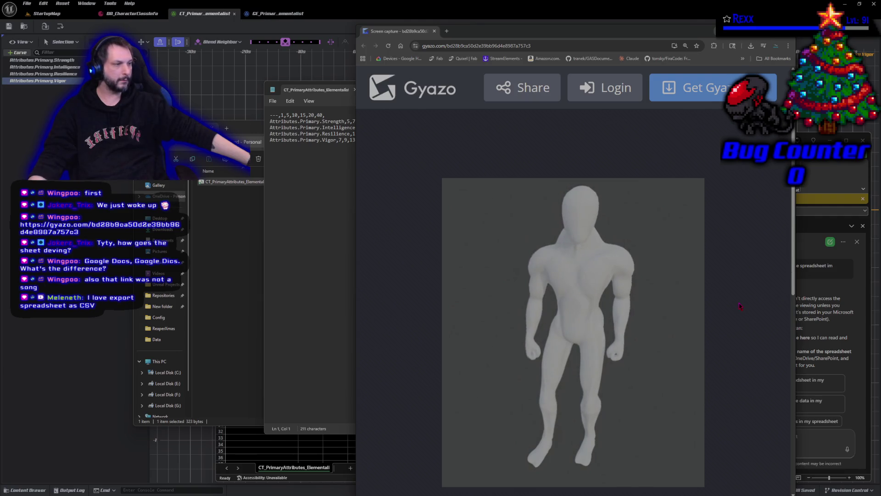
Step: Close the Gyazo capture page in Chrome and move the Notepad CSV window aside
{"action": "scroll", "coordinate": [670, 182], "scroll_direction": "down", "scroll_amount": 2}
{"action": "scroll", "coordinate": [740, 306], "scroll_direction": "down", "scroll_amount": 1}
{"action": "scroll", "coordinate": [740, 306], "scroll_direction": "up", "scroll_amount": 3}
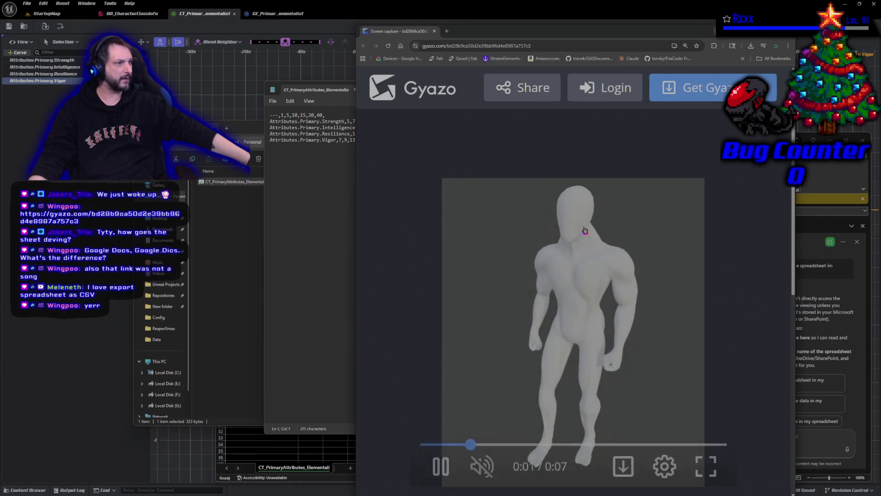
{"action": "left_click", "coordinate": [434, 31]}
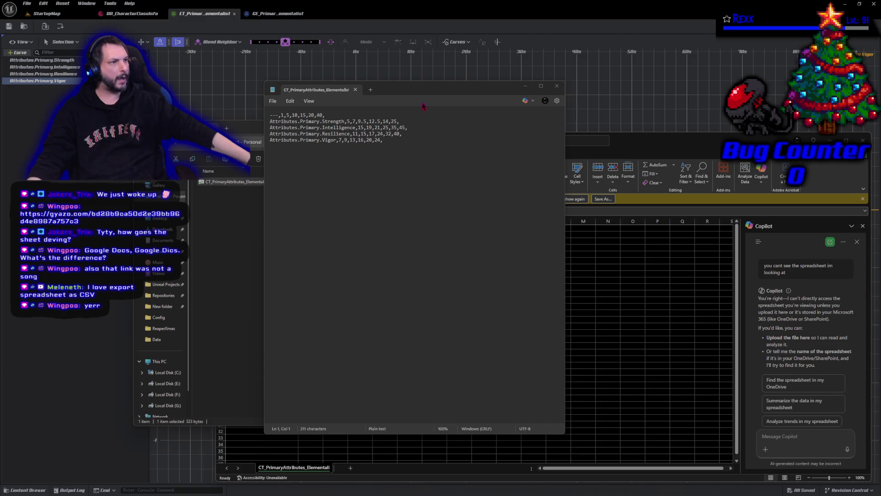
{"action": "mouse_move", "coordinate": [421, 92]}
{"action": "left_mouse_down"}
{"action": "mouse_move", "coordinate": [501, 207]}
{"action": "mouse_move", "coordinate": [667, 98]}
{"action": "mouse_move", "coordinate": [386, 88]}
{"action": "mouse_move", "coordinate": [315, 70]}
{"action": "mouse_move", "coordinate": [475, 96]}
{"action": "left_mouse_up"}
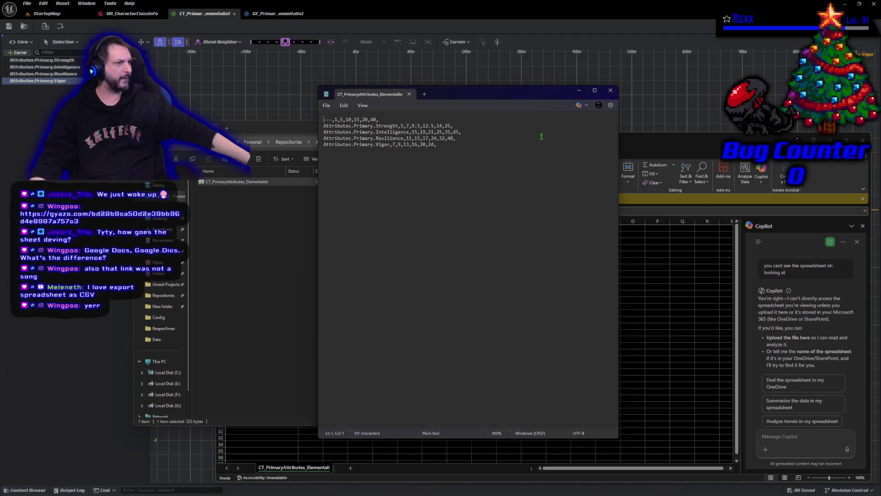
Step: Reposition Notepad to inspect the CSV's level and attribute rows, then switch back to Unreal
{"action": "mouse_move", "coordinate": [466, 97]}
{"action": "left_mouse_down"}
{"action": "mouse_move", "coordinate": [322, 96]}
{"action": "mouse_move", "coordinate": [620, 203]}
{"action": "mouse_move", "coordinate": [549, 98]}
{"action": "left_mouse_up"}
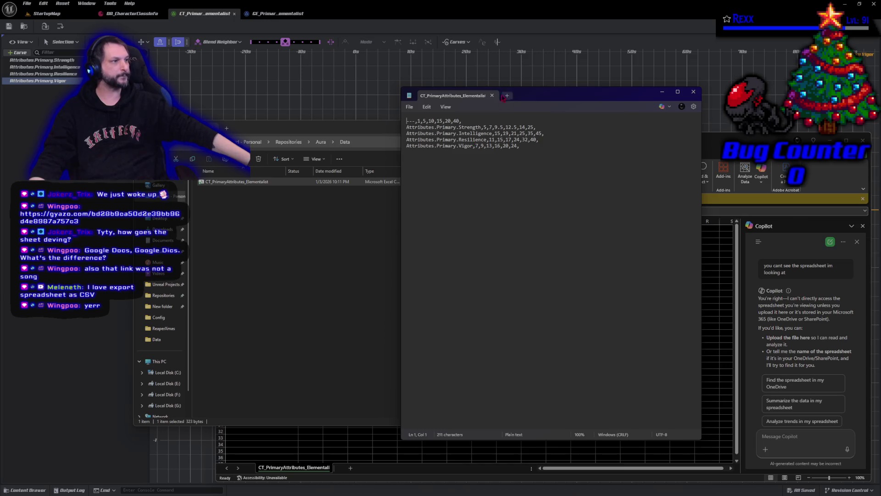
{"action": "left_click_drag", "start_coordinate": [525, 99], "coordinate": [483, 103]}
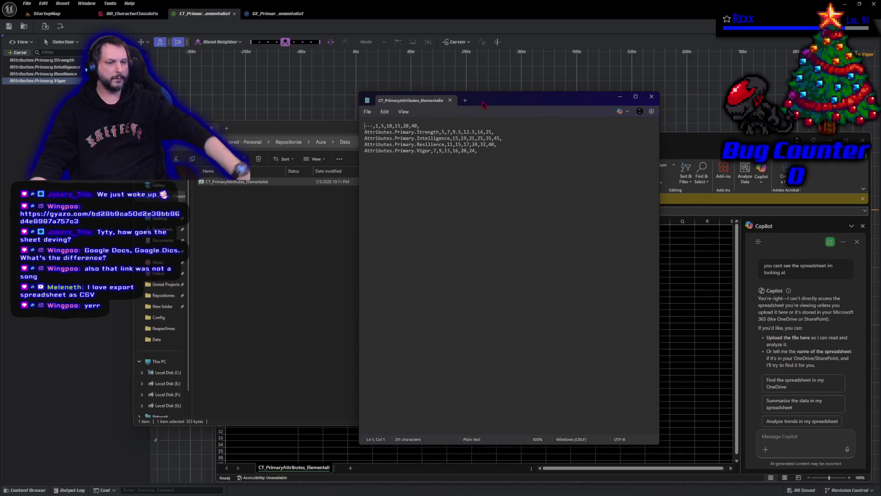
{"action": "left_click", "coordinate": [230, 138]}
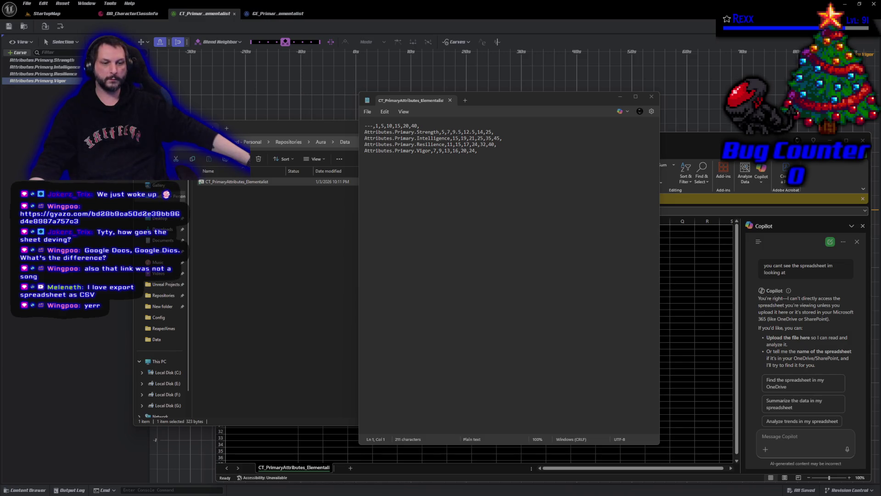
{"action": "key", "text": "alt+Tab"}
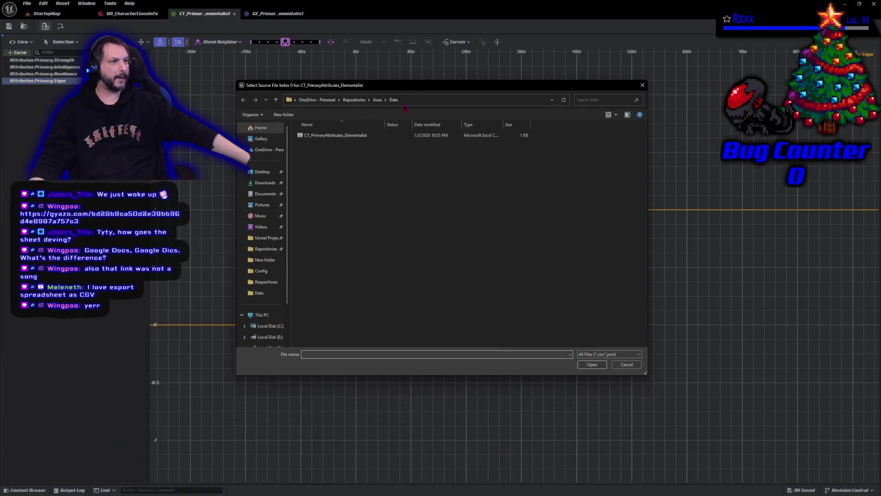
Step: Pick the CT_PrimaryAttributes_Elementalist CSV, set Curve Interpolation Type to Cubic, and apply
{"action": "left_click", "coordinate": [459, 135]}
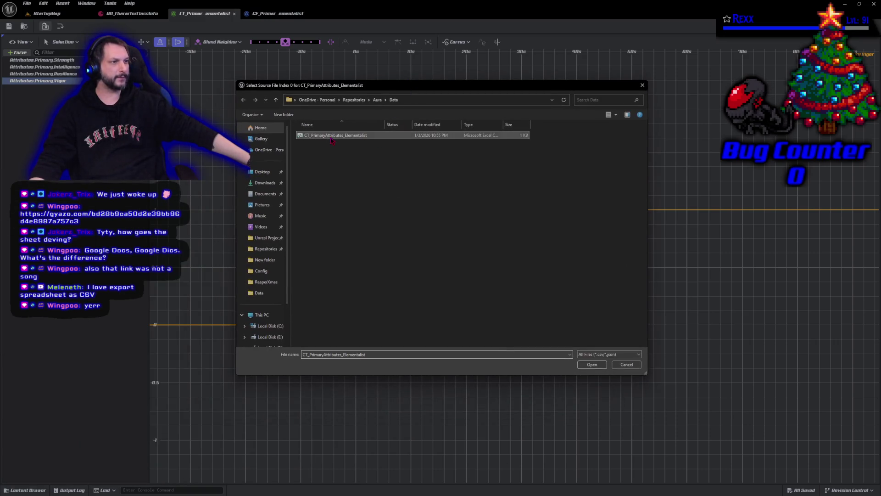
{"action": "left_click", "coordinate": [592, 365]}
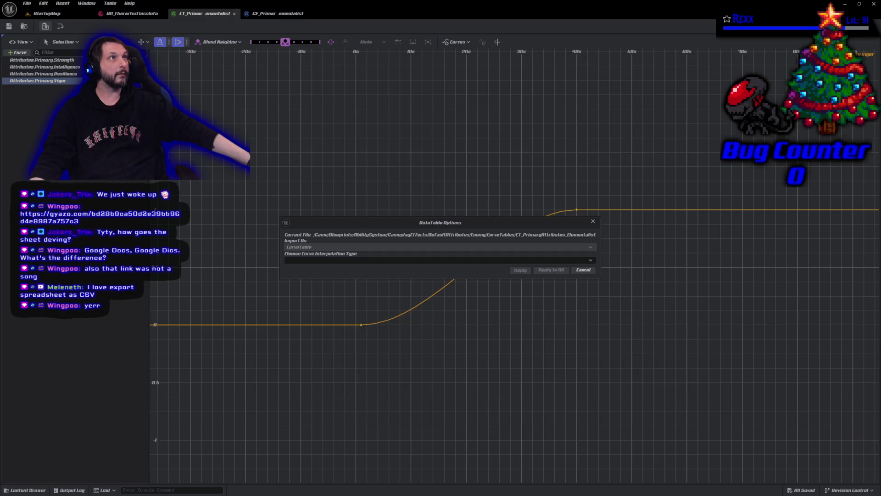
{"action": "left_click", "coordinate": [393, 260]}
{"action": "left_click", "coordinate": [394, 280]}
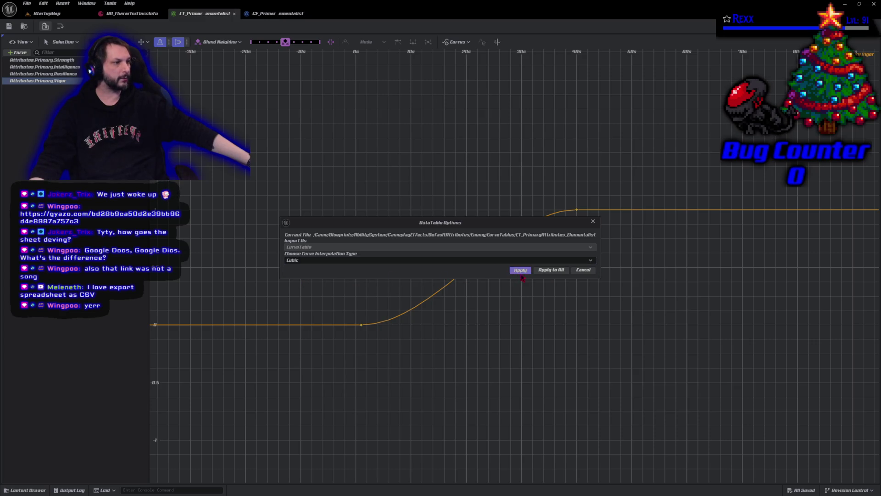
{"action": "left_click", "coordinate": [553, 273]}
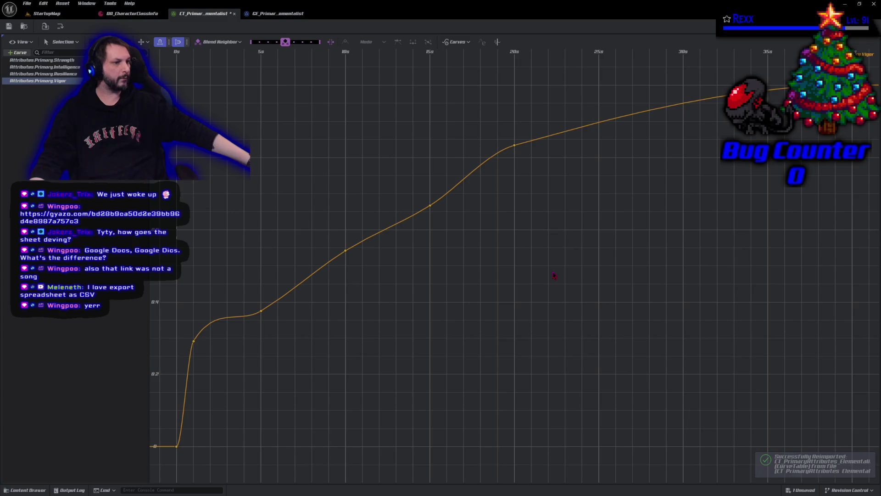
Step: Frame and select all Vigor curve keys, check their options, then show Vigor alone
{"action": "scroll", "coordinate": [491, 282], "scroll_direction": "down", "scroll_amount": 3}
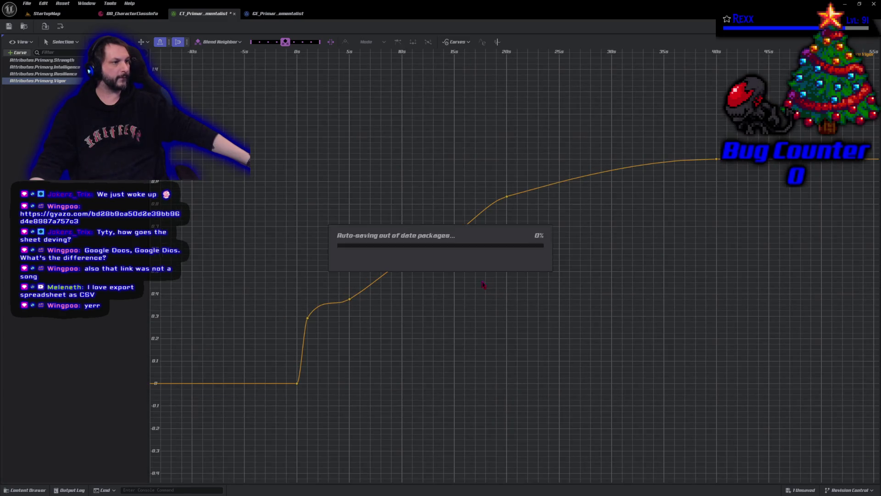
{"action": "left_click_drag", "start_coordinate": [477, 275], "coordinate": [458, 288]}
{"action": "mouse_move", "coordinate": [187, 76]}
{"action": "left_mouse_down"}
{"action": "mouse_move", "coordinate": [429, 268]}
{"action": "mouse_move", "coordinate": [713, 432]}
{"action": "left_mouse_up"}
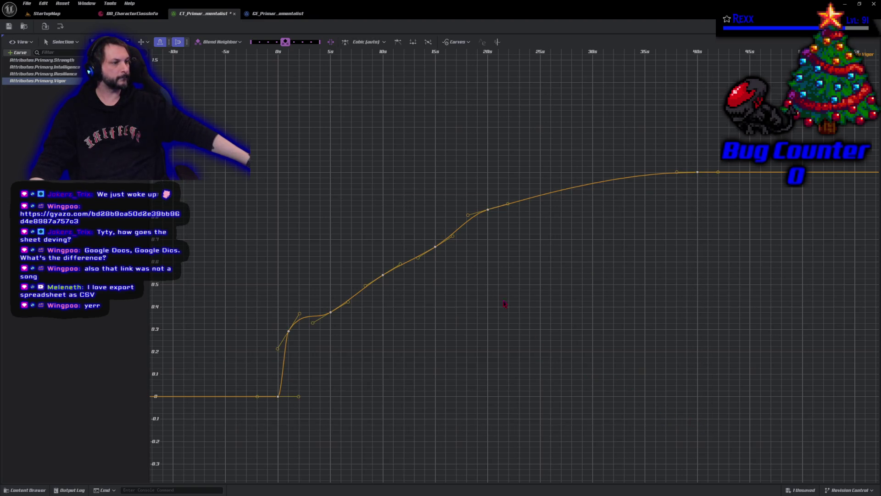
{"action": "right_click", "coordinate": [477, 277]}
{"action": "key", "text": "Escape"}
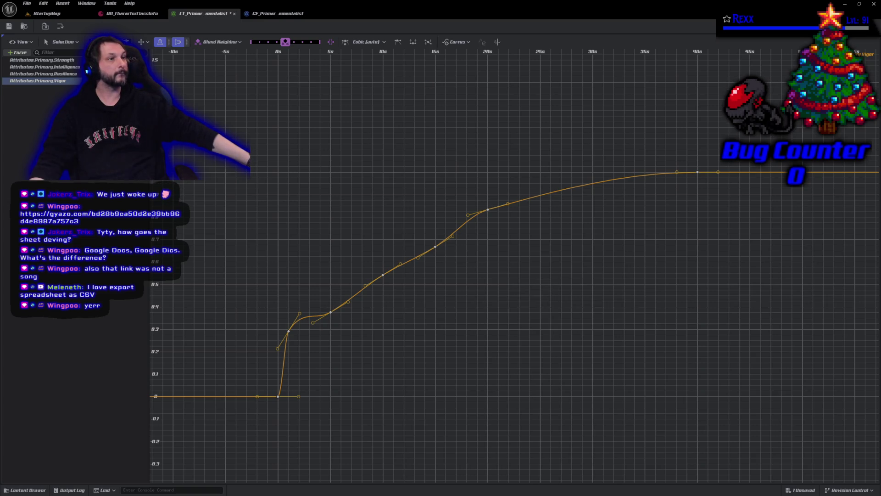
{"action": "left_click", "coordinate": [38, 80]}
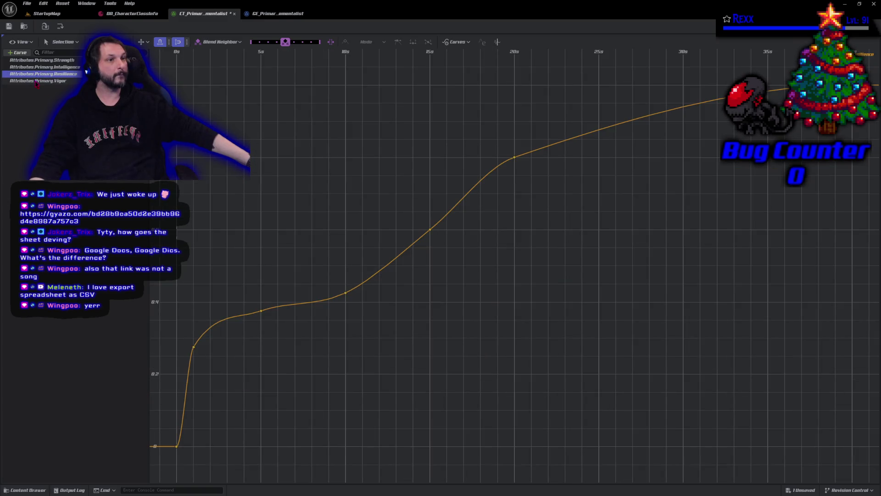
Step: Step through the Resilience, Intelligence and Strength curves and select all Strength keys
{"action": "left_click", "coordinate": [39, 74]}
{"action": "left_click", "coordinate": [40, 67]}
{"action": "left_click", "coordinate": [41, 60]}
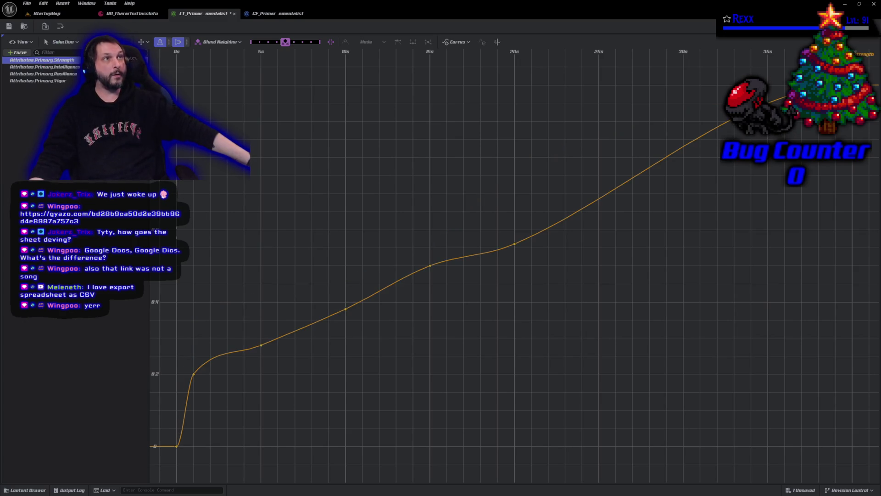
{"action": "scroll", "coordinate": [350, 290], "scroll_direction": "down", "scroll_amount": 3}
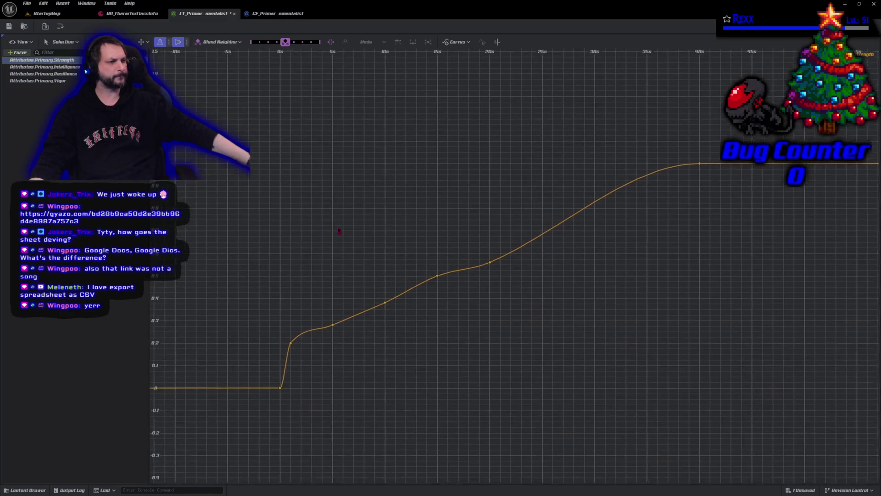
{"action": "mouse_move", "coordinate": [196, 80]}
{"action": "left_mouse_down"}
{"action": "mouse_move", "coordinate": [747, 221]}
{"action": "mouse_move", "coordinate": [746, 465]}
{"action": "left_mouse_up"}
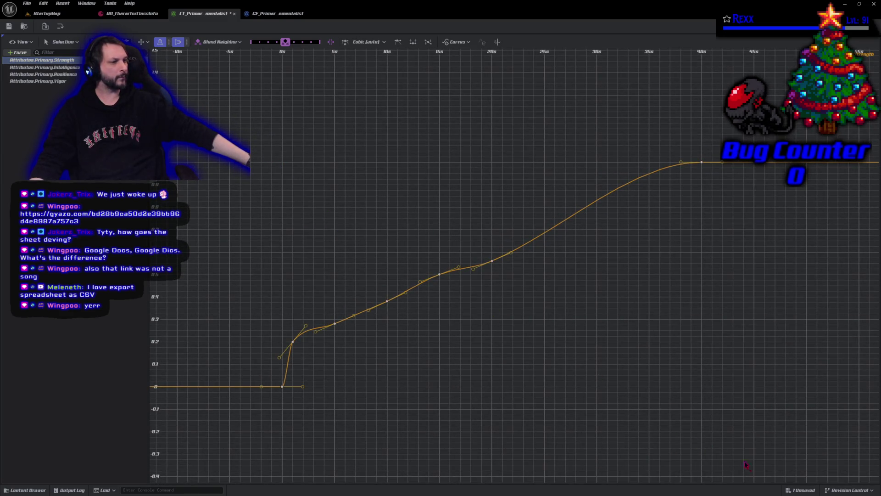
{"action": "right_click", "coordinate": [528, 271]}
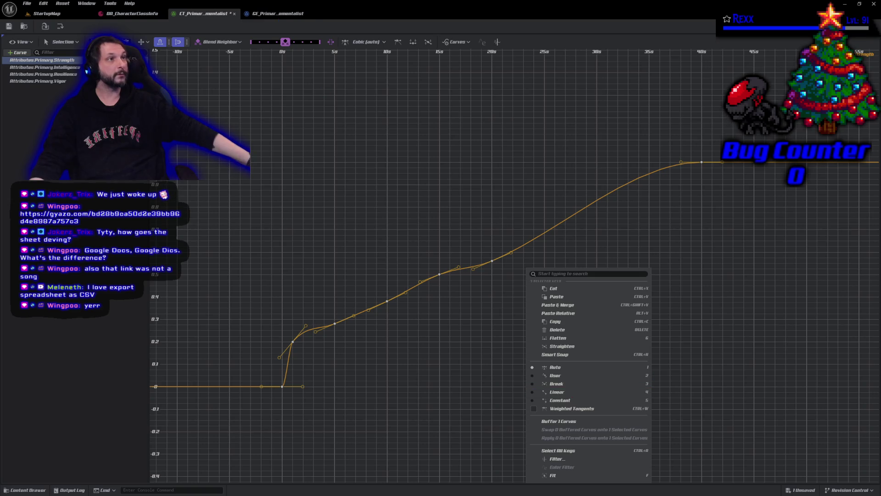
Step: Switch all the selected Strength keys from cubic to linear interpolation
{"action": "key", "text": "Escape"}
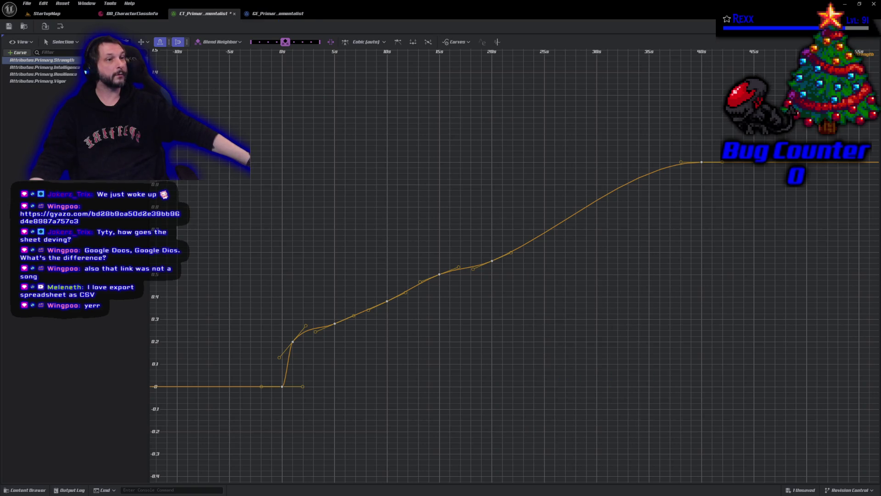
{"action": "right_click", "coordinate": [444, 305]}
{"action": "left_click", "coordinate": [476, 213]}
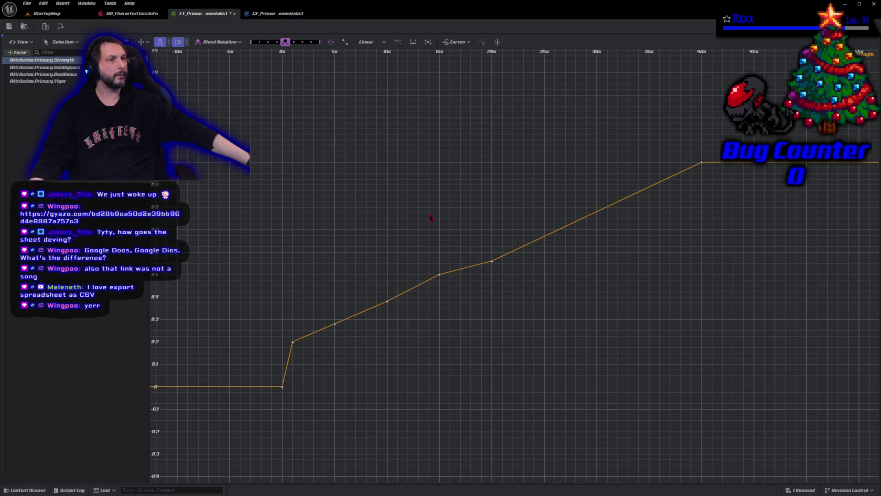
Step: Compare the linear Strength curve against the smooth Intelligence curve
{"action": "left_click", "coordinate": [77, 67]}
{"action": "left_click", "coordinate": [69, 61]}
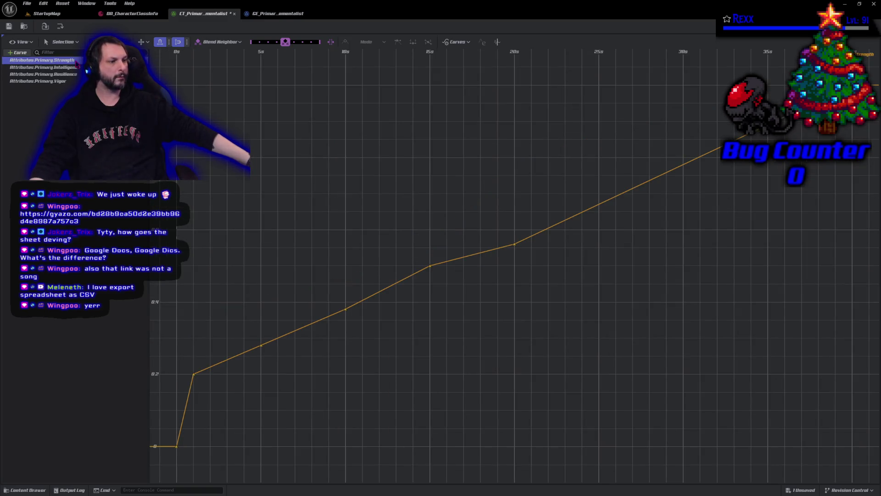
{"action": "scroll", "coordinate": [267, 298], "scroll_direction": "down", "scroll_amount": 3}
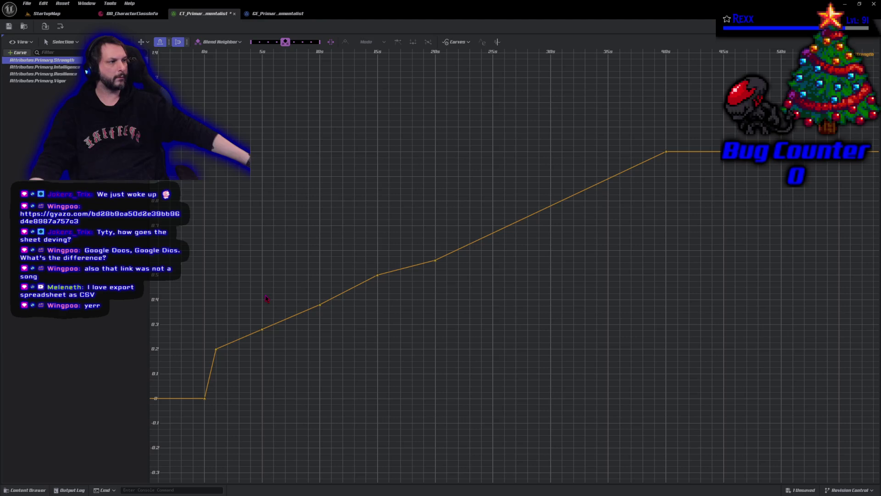
{"action": "key", "text": "Down"}
{"action": "scroll", "coordinate": [196, 201], "scroll_direction": "down", "scroll_amount": 3}
{"action": "mouse_move", "coordinate": [206, 83]}
{"action": "left_mouse_down"}
{"action": "mouse_move", "coordinate": [250, 134]}
{"action": "mouse_move", "coordinate": [638, 421]}
{"action": "left_mouse_up"}
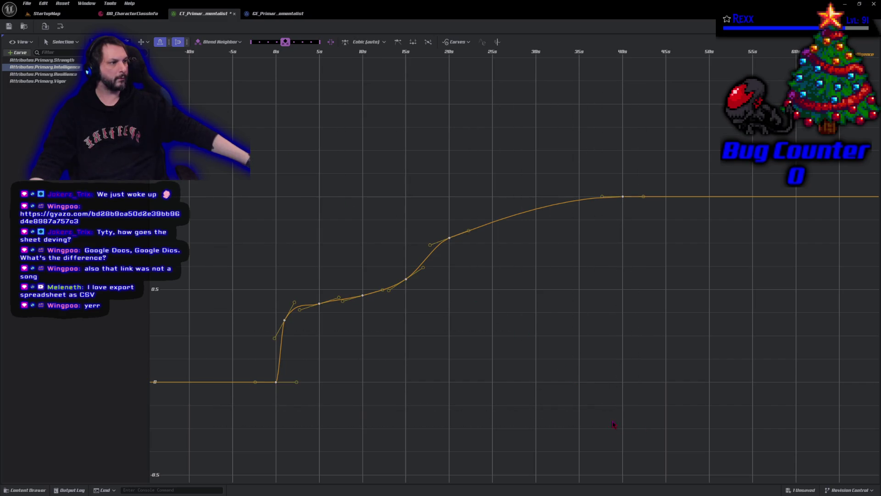
{"action": "key", "text": "Up"}
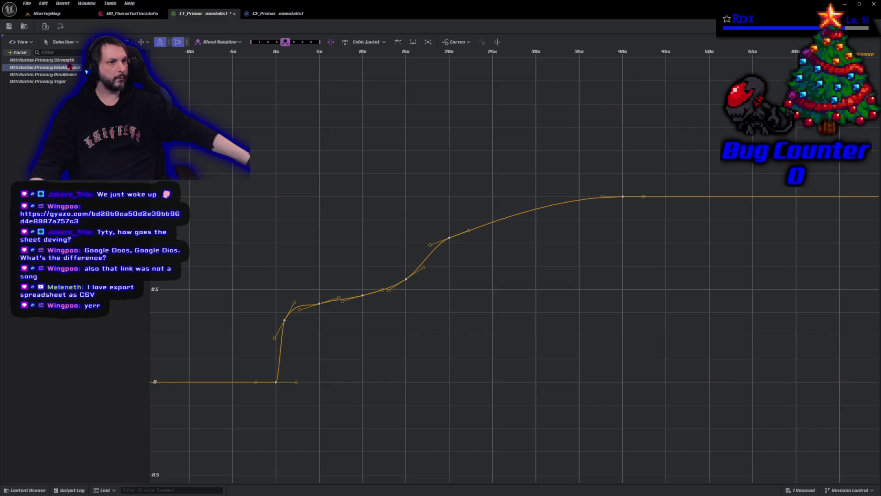
Step: Reselect the Strength keys, then clear the selection and recentre the Strength curve
{"action": "scroll", "coordinate": [276, 232], "scroll_direction": "down", "scroll_amount": 2}
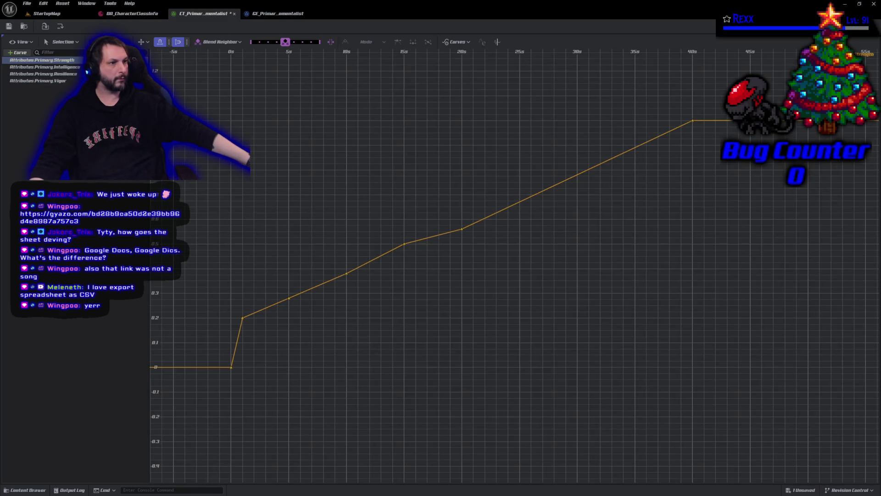
{"action": "mouse_move", "coordinate": [194, 78]}
{"action": "left_mouse_down"}
{"action": "mouse_move", "coordinate": [464, 339]}
{"action": "mouse_move", "coordinate": [696, 438]}
{"action": "mouse_move", "coordinate": [720, 441]}
{"action": "mouse_move", "coordinate": [703, 436]}
{"action": "left_mouse_up"}
{"action": "key", "text": "f"}
{"action": "left_click", "coordinate": [702, 436]}
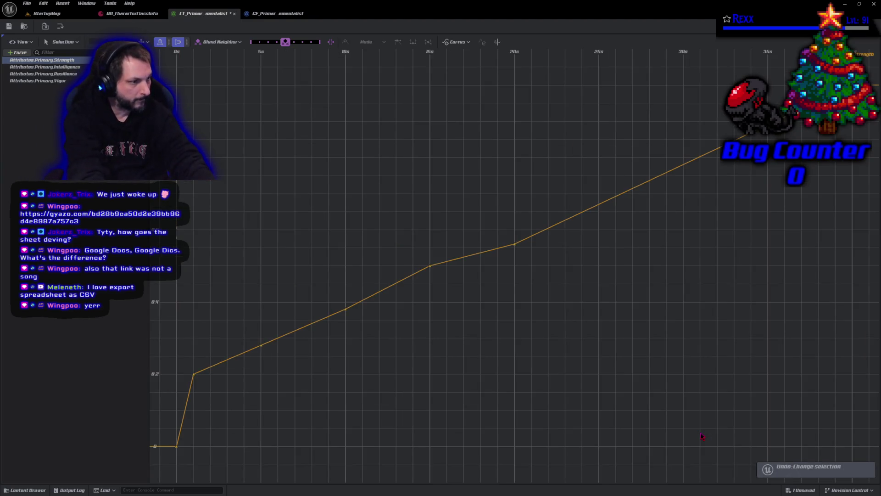
{"action": "scroll", "coordinate": [665, 356], "scroll_direction": "down", "scroll_amount": 2}
{"action": "left_click_drag", "start_coordinate": [665, 356], "coordinate": [594, 338]}
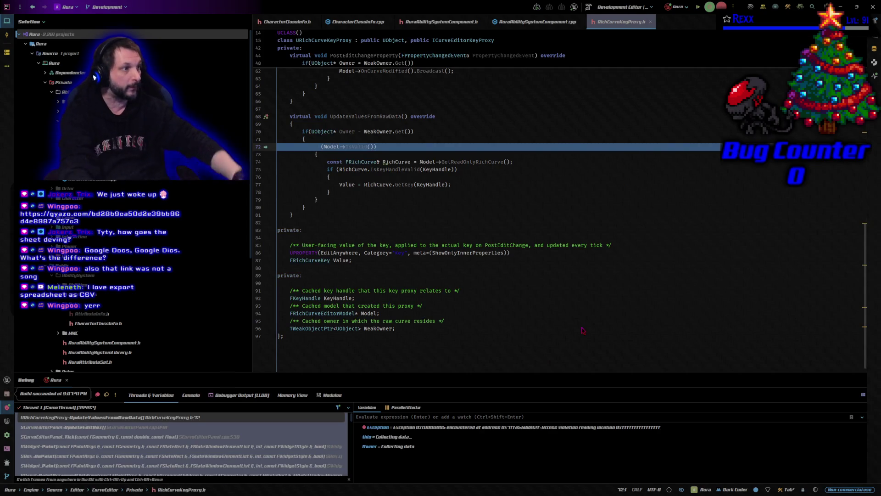
Step: Resume past the access violation, stop the session, and relaunch UnrealEditor with Aura.uproject under the debugger
{"action": "left_click", "coordinate": [698, 7]}
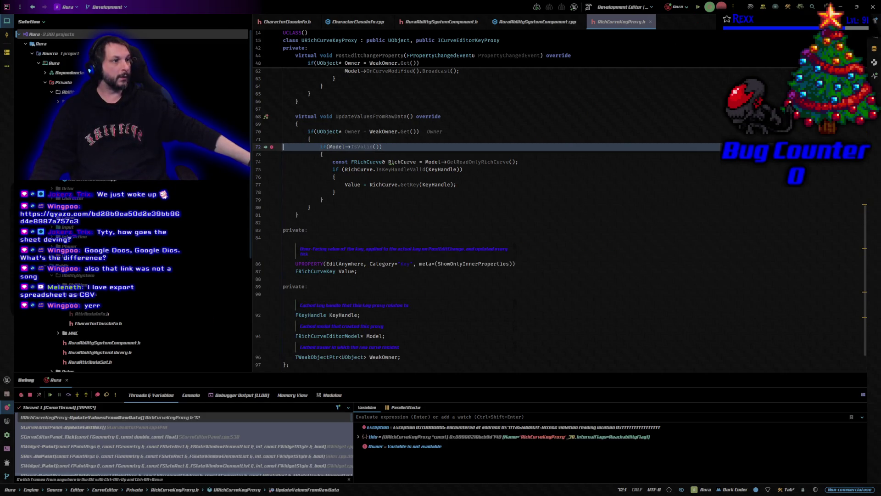
{"action": "left_click", "coordinate": [722, 6]}
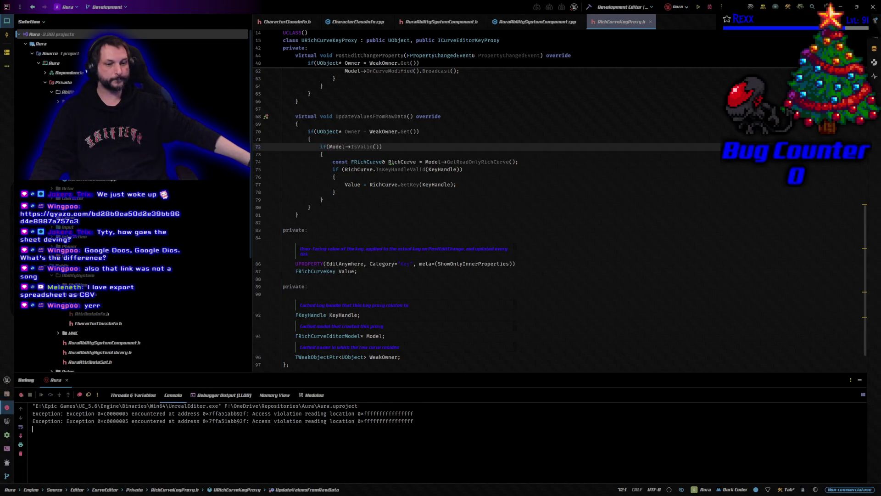
{"action": "left_click", "coordinate": [710, 7]}
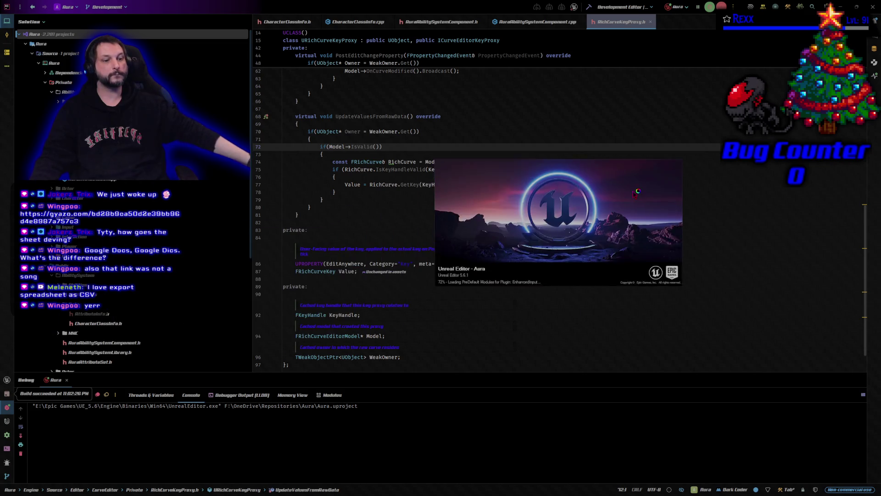
{"action": "scroll", "coordinate": [459, 207], "scroll_direction": "up", "scroll_amount": 3}
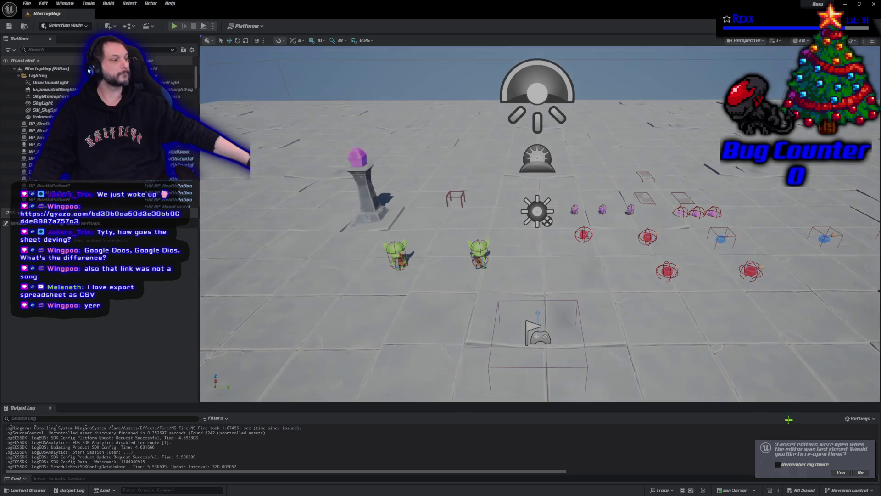
Step: Reopen the previous asset editors and inspect the Strength, Intelligence, Resilience and Vigor curves
{"action": "left_click", "coordinate": [841, 473]}
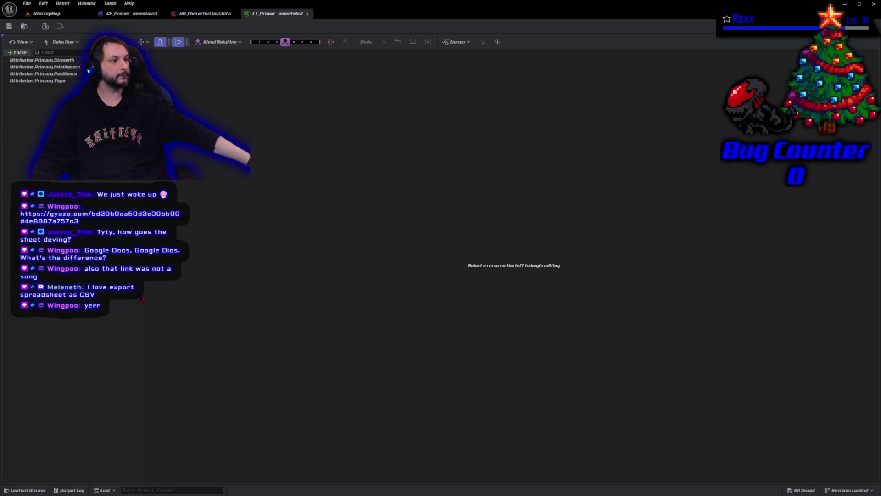
{"action": "left_click", "coordinate": [42, 60]}
{"action": "left_click_drag", "start_coordinate": [246, 227], "coordinate": [324, 244]}
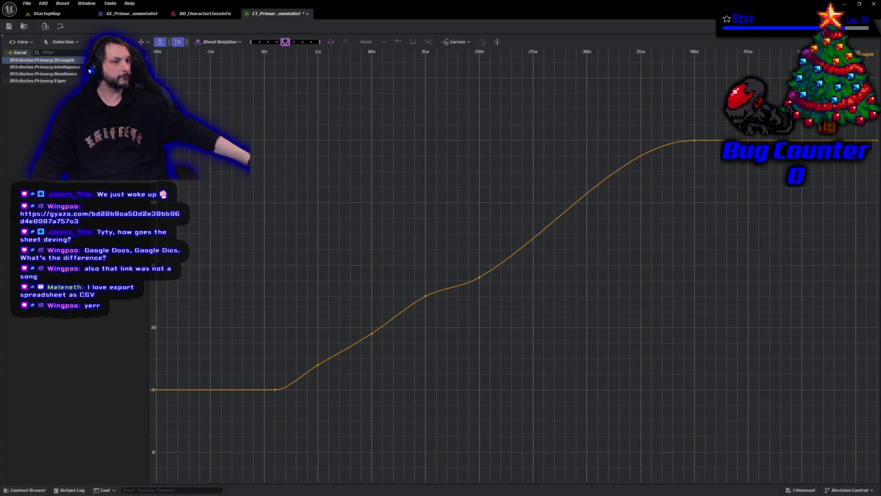
{"action": "left_click", "coordinate": [61, 67]}
{"action": "left_click", "coordinate": [63, 75]}
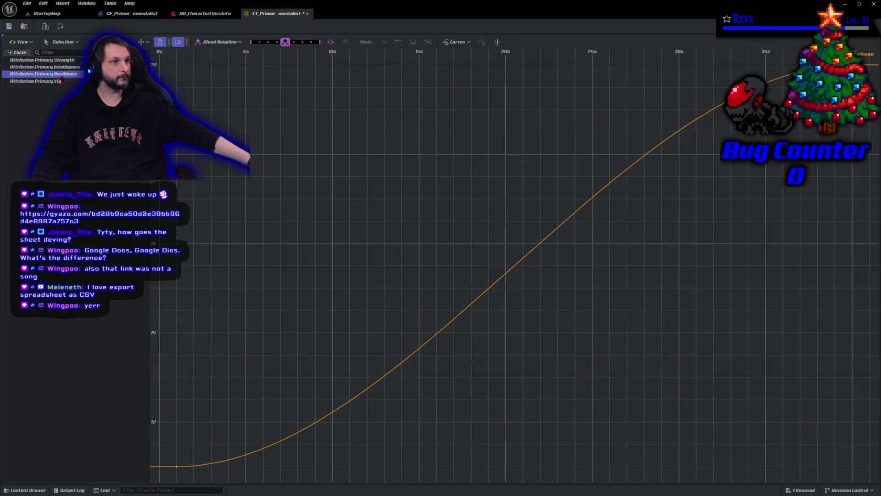
{"action": "key", "text": "f"}
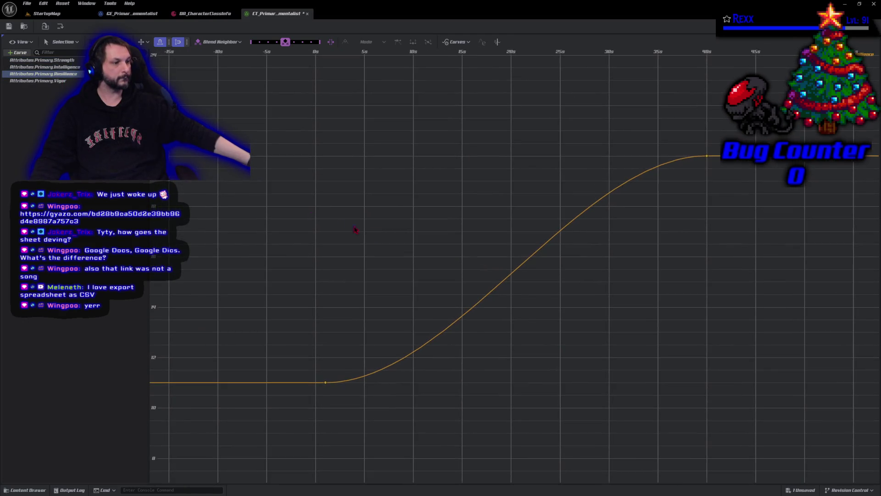
{"action": "key", "text": "Down"}
{"action": "key", "text": "f"}
{"action": "scroll", "coordinate": [322, 250], "scroll_direction": "down", "scroll_amount": 3}
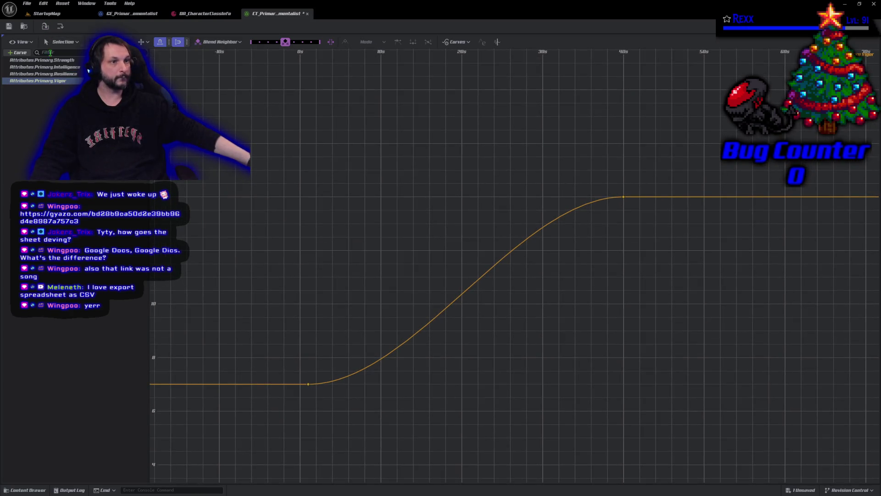
{"action": "key", "text": "Up"}
{"action": "key", "text": "Up"}
{"action": "key", "text": "Up"}
{"action": "key", "text": "f"}
Step: Start reimporting CT_PrimaryAttributes_Elementalist from its CSV file and view the interpolation type choices
{"action": "left_click", "coordinate": [46, 27]}
{"action": "double_click", "coordinate": [354, 134]}
{"action": "left_click", "coordinate": [380, 260]}
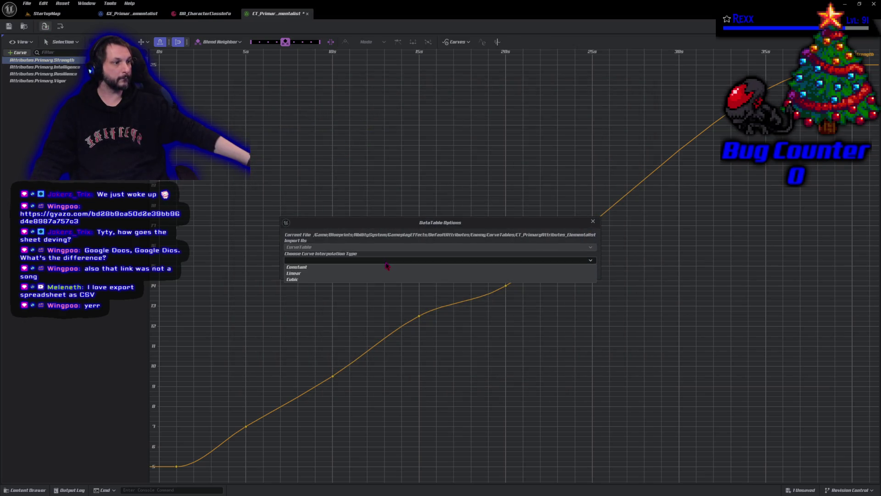
Step: Apply the reimport with Cubic interpolation, save the curve table, and recheck the Strength curve
{"action": "left_click", "coordinate": [295, 279]}
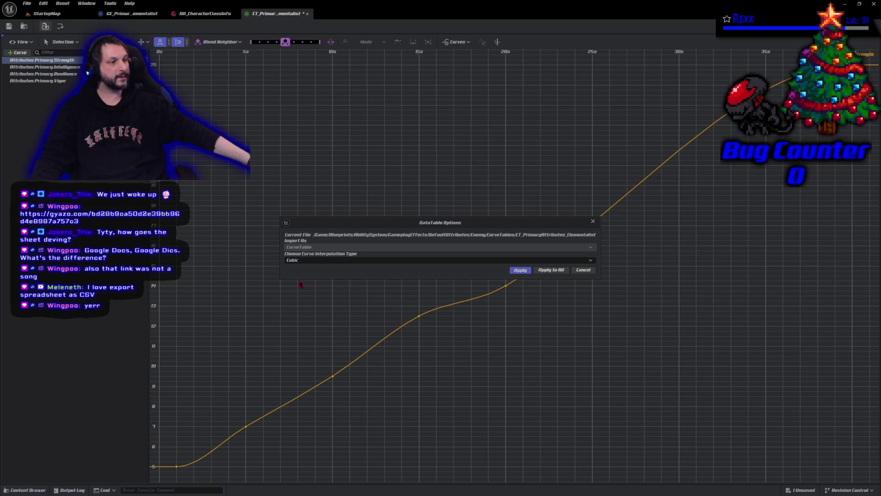
{"action": "left_click", "coordinate": [551, 269]}
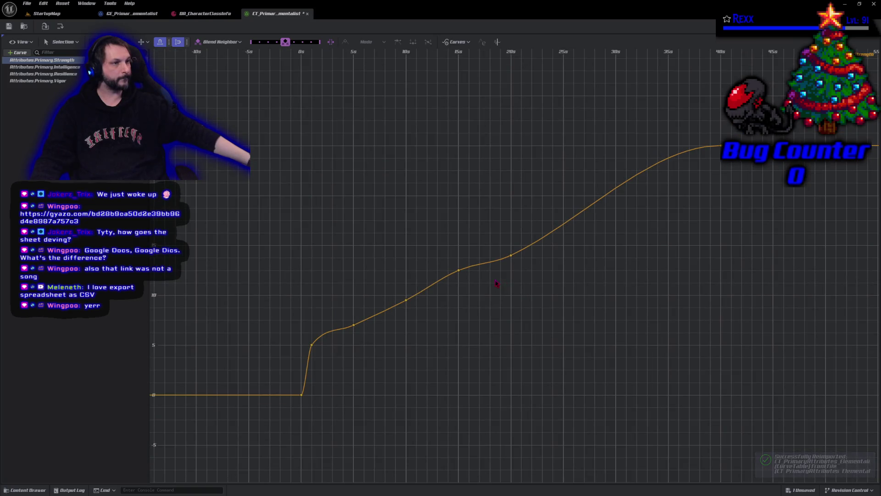
{"action": "left_click", "coordinate": [11, 27]}
{"action": "left_click", "coordinate": [39, 68]}
{"action": "left_click", "coordinate": [40, 60]}
{"action": "scroll", "coordinate": [393, 173], "scroll_direction": "down", "scroll_amount": 3}
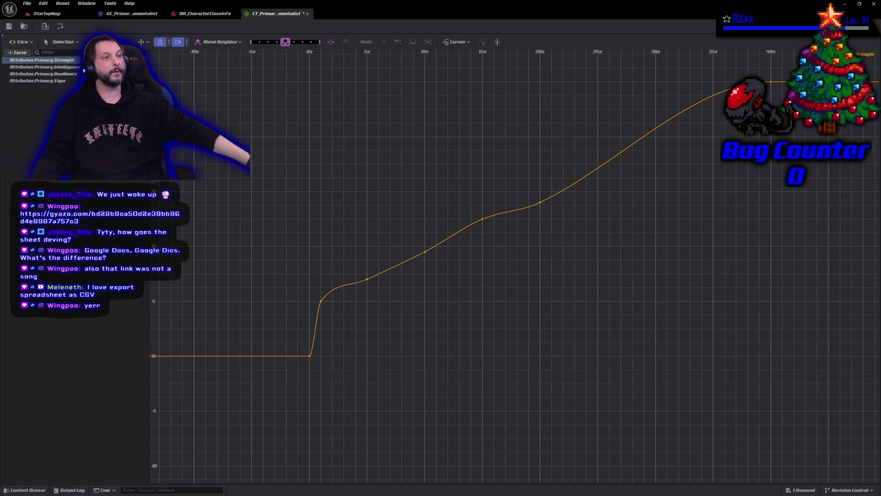
{"action": "key", "text": "alt+Tab"}
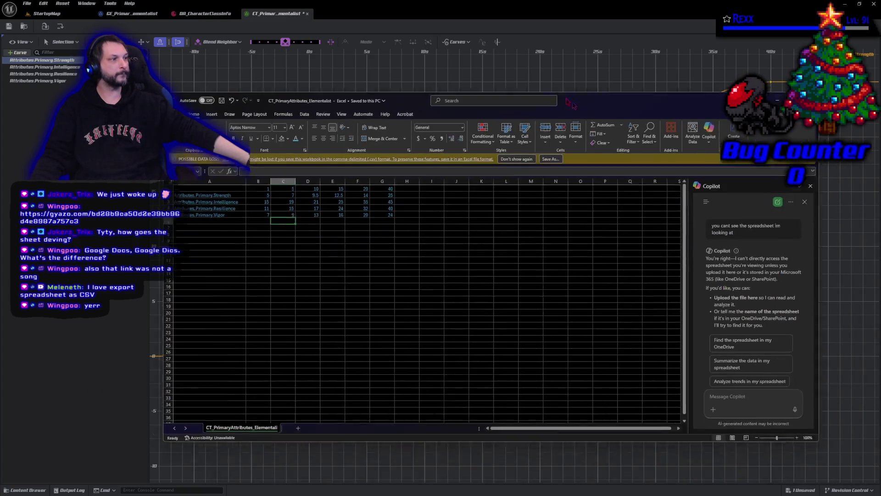
Step: Bring the Excel window into view and reach the Save As page for the workbook
{"action": "left_click_drag", "start_coordinate": [573, 105], "coordinate": [523, 80]}
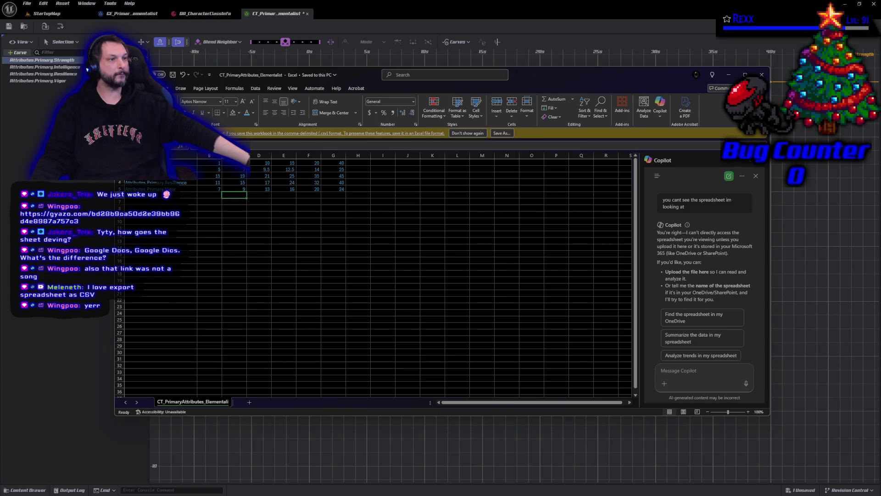
{"action": "key", "text": "alt+f"}
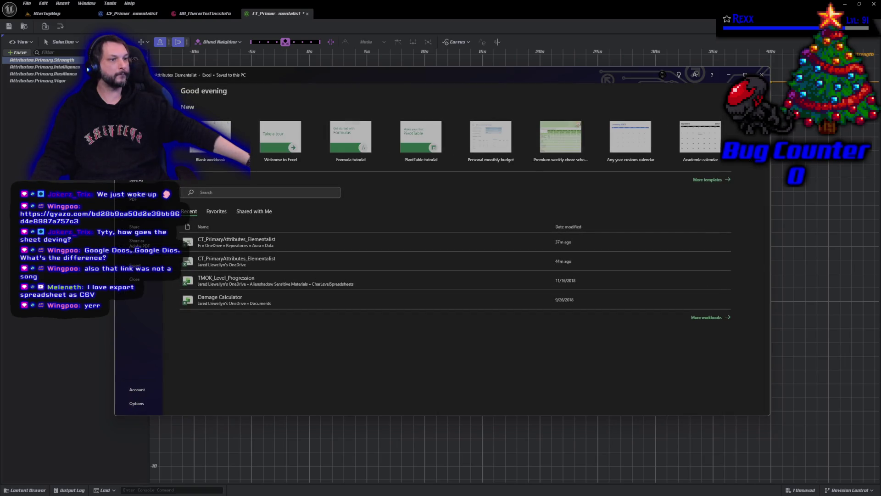
{"action": "key", "text": "a"}
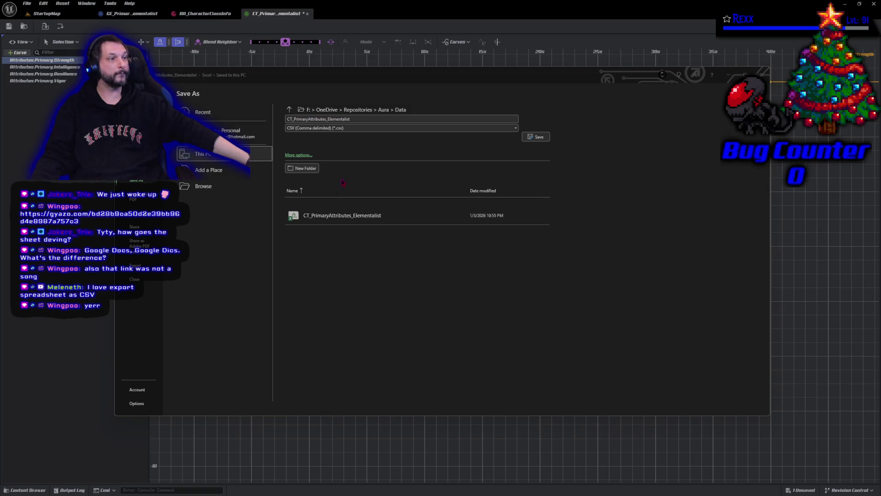
Step: Save the sheet as CT_PrimaryAttributes_Ranger CSV and confirm it appears in the Data folder
{"action": "left_click", "coordinate": [351, 119]}
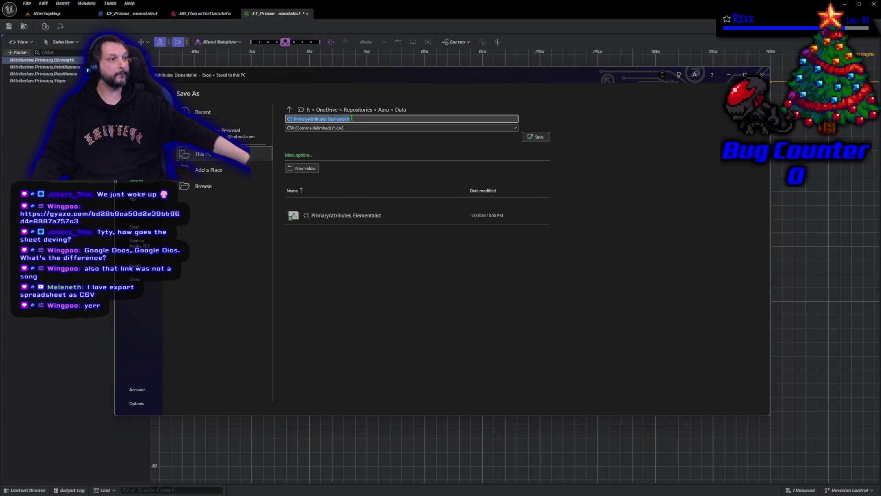
{"action": "left_click_drag", "start_coordinate": [350, 119], "coordinate": [328, 119]}
{"action": "type", "text": "Ran"}
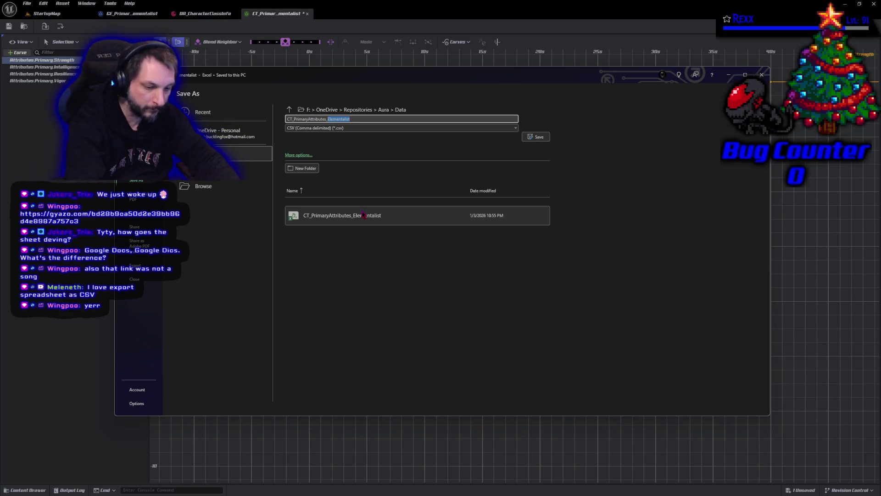
{"action": "type", "text": "ger"}
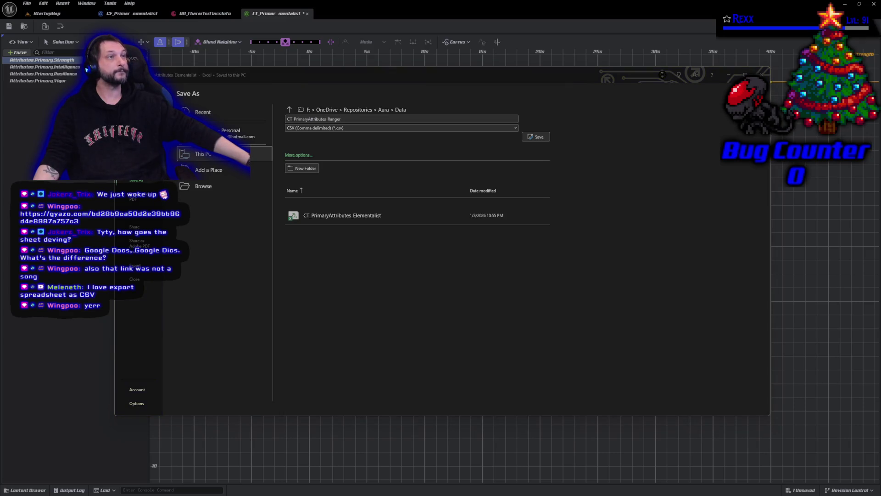
{"action": "left_click", "coordinate": [542, 139]}
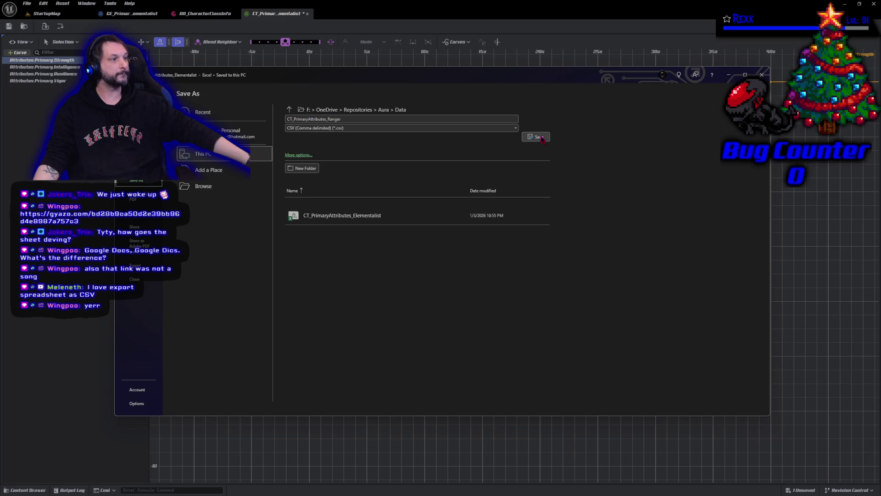
{"action": "left_click", "coordinate": [538, 138]}
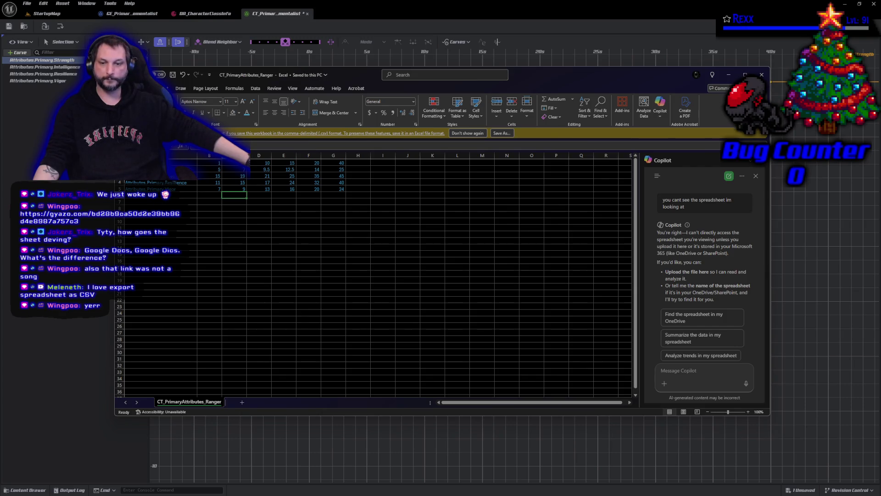
{"action": "key", "text": "alt+Tab"}
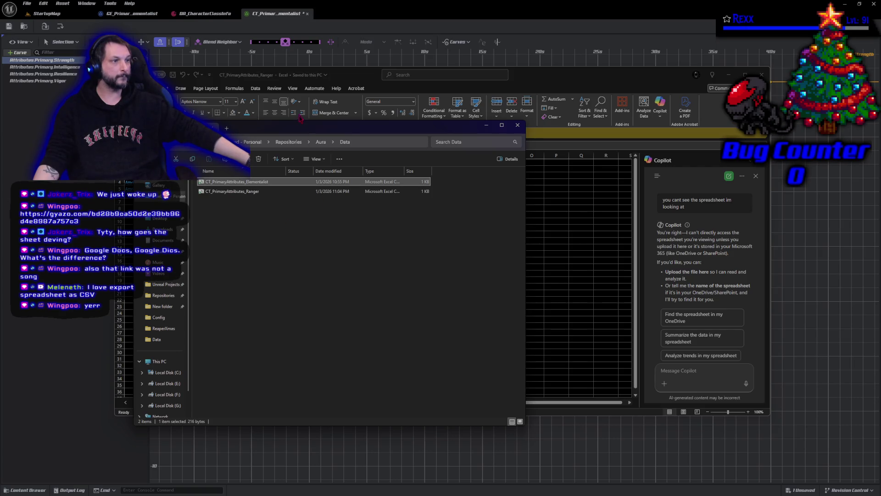
{"action": "key", "text": "alt+Tab"}
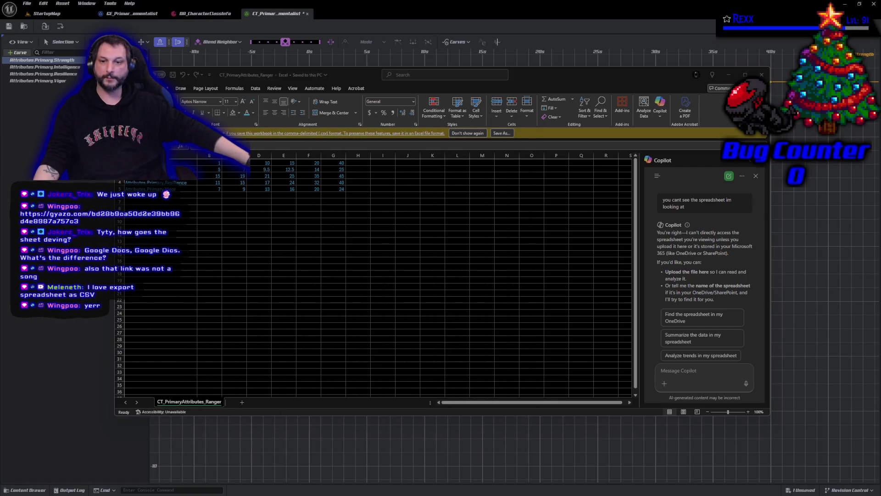
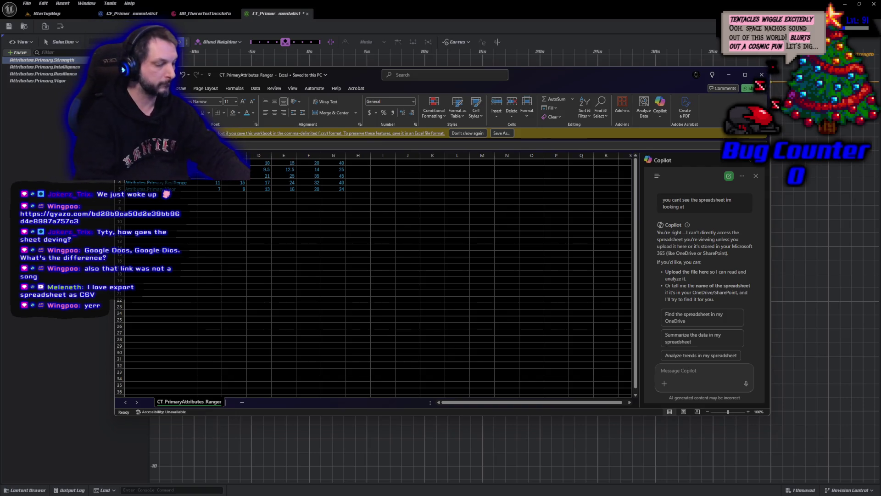
Step: Enter 14, 18, 26, 34 into row 2 (D2:G2) of the Ranger sheet
{"action": "type", "text": "="}
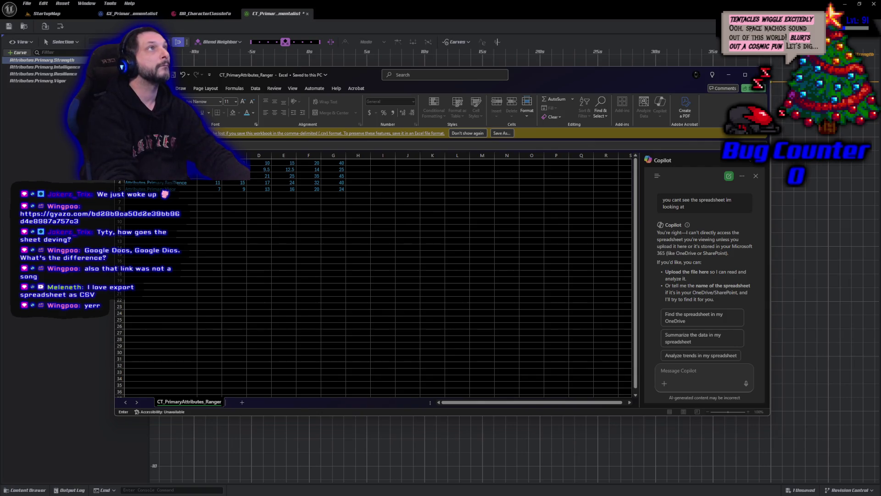
{"action": "key", "text": "Return"}
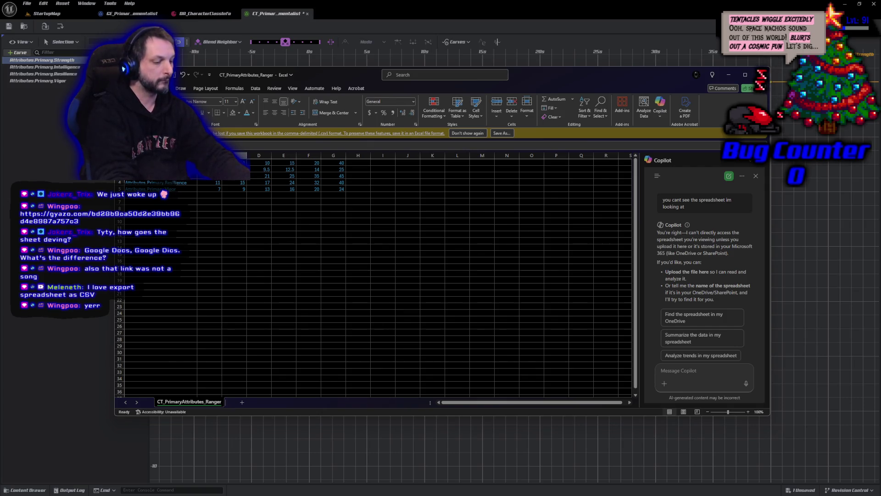
{"action": "type", "text": "1"}
{"action": "key", "text": "Tab"}
{"action": "type", "text": "14"}
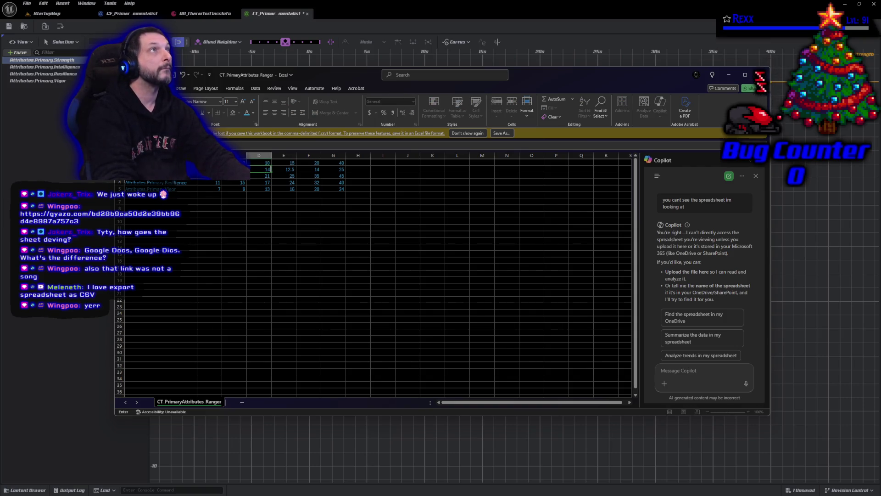
{"action": "key", "text": "Tab"}
{"action": "type", "text": "18"}
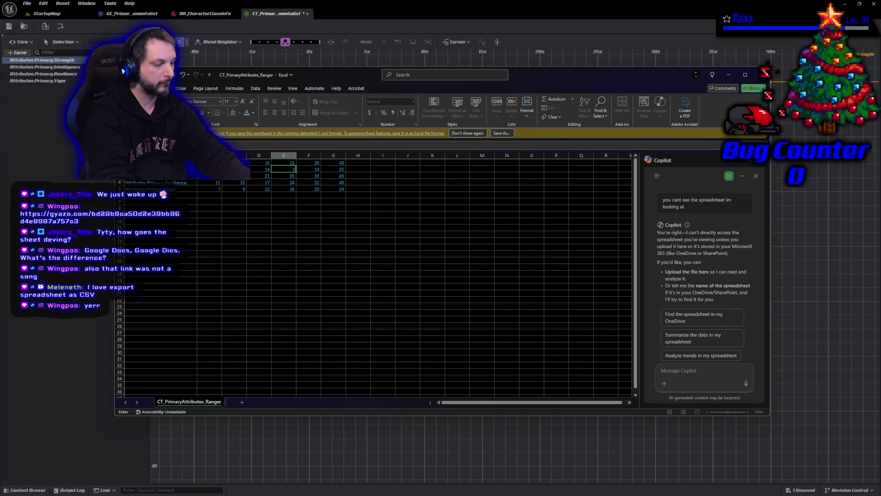
{"action": "key", "text": "Tab"}
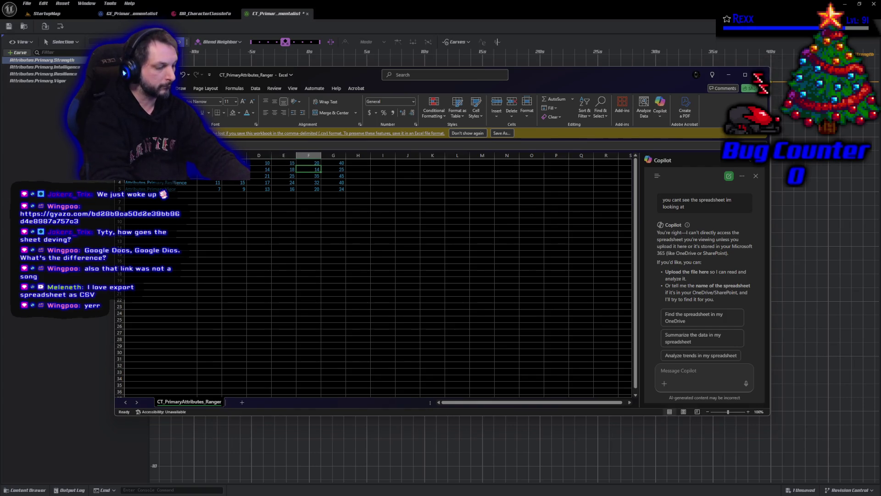
{"action": "type", "text": "26"}
{"action": "key", "text": "Tab"}
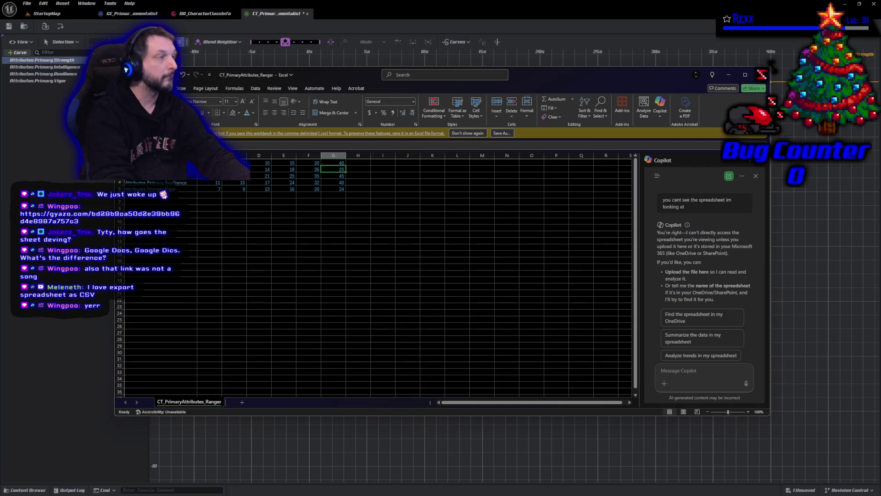
{"action": "type", "text": "34"}
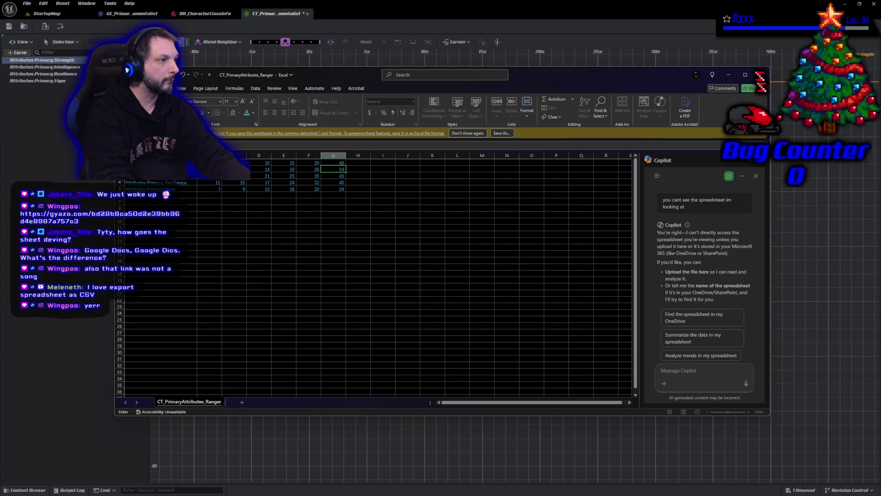
{"action": "key", "text": "Tab"}
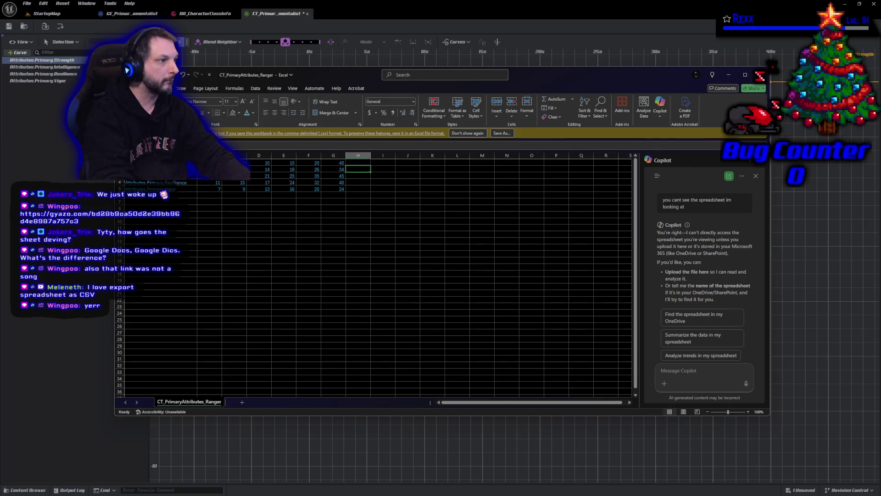
{"action": "key", "text": "Return"}
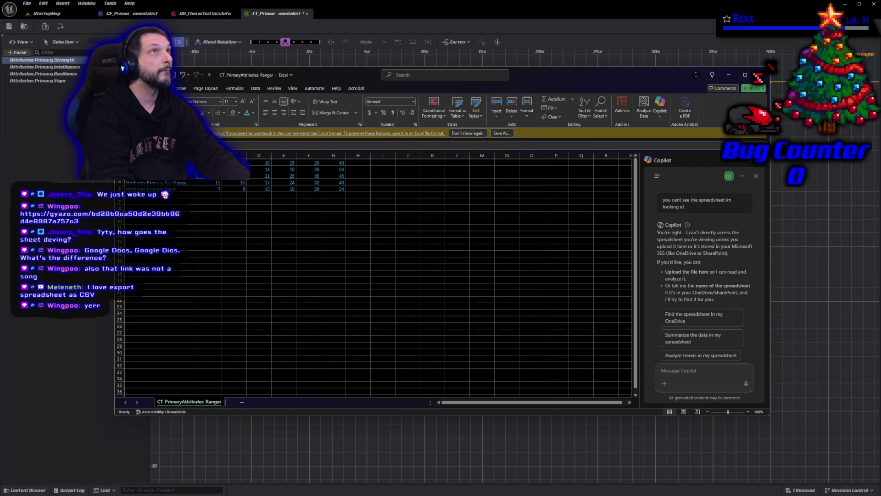
Step: Enter 17, 24, 27, 32 into row 3 (D3:G3)
{"action": "key", "text": "ctrl+s"}
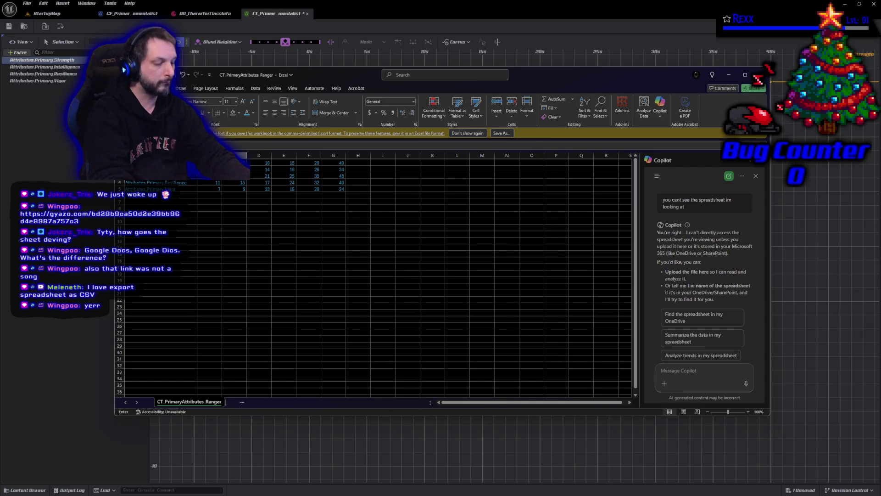
{"action": "key", "text": "Tab"}
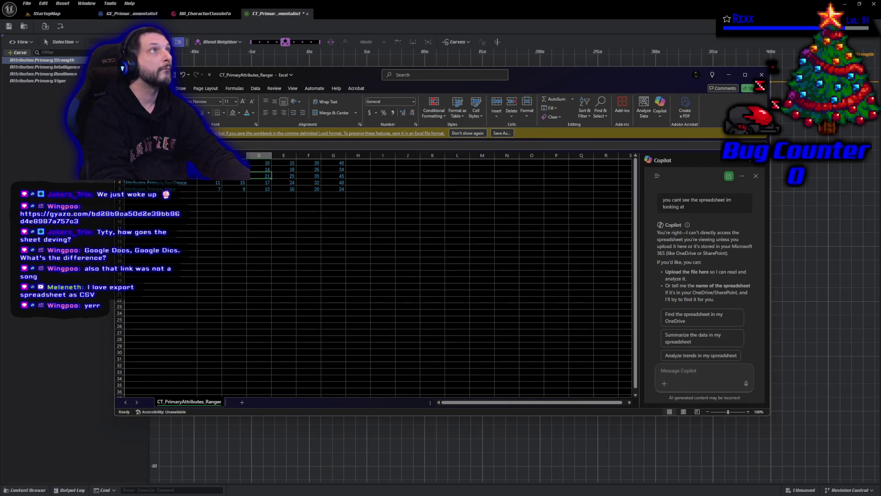
{"action": "type", "text": "17"}
{"action": "key", "text": "Tab"}
{"action": "type", "text": "24"}
{"action": "key", "text": "Tab"}
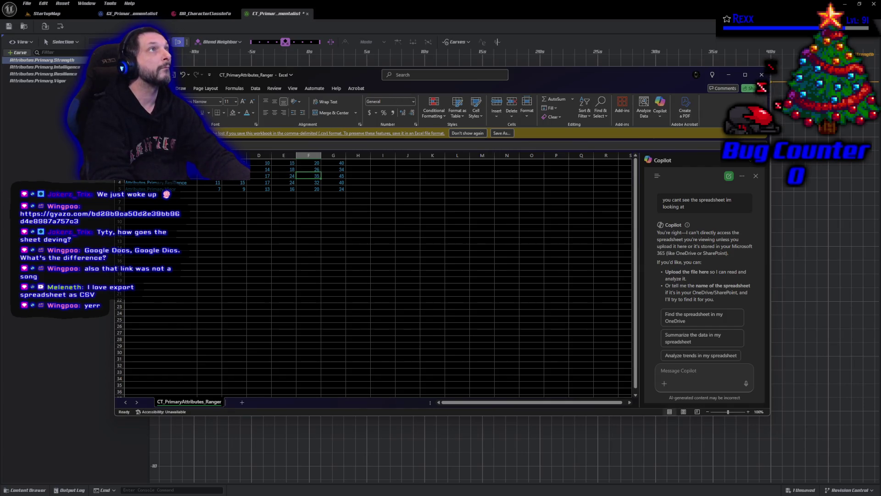
{"action": "type", "text": "27"}
{"action": "key", "text": "Tab"}
{"action": "type", "text": "3"}
{"action": "key", "text": "Return"}
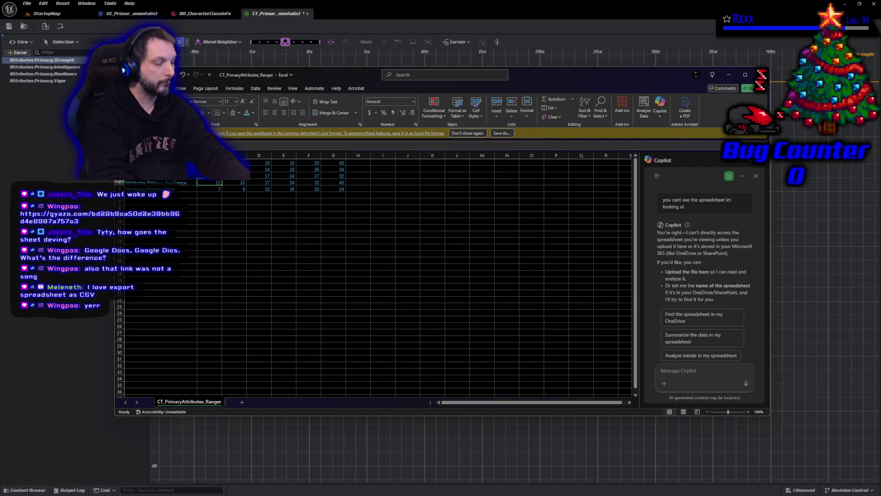
Step: Fill row 4 with 13, 15, 17, 23, 27, 33
{"action": "type", "text": "13"}
{"action": "key", "text": "Tab"}
{"action": "type", "text": "15"}
{"action": "key", "text": "Tab"}
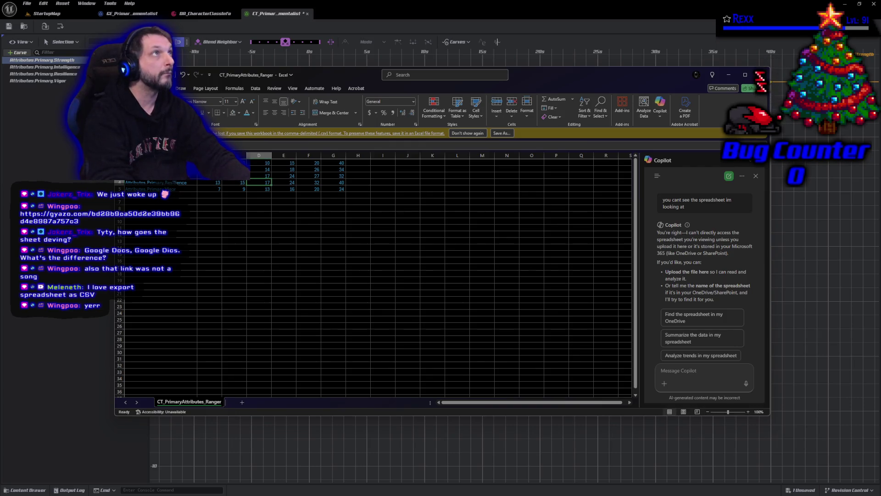
{"action": "key", "text": "Tab"}
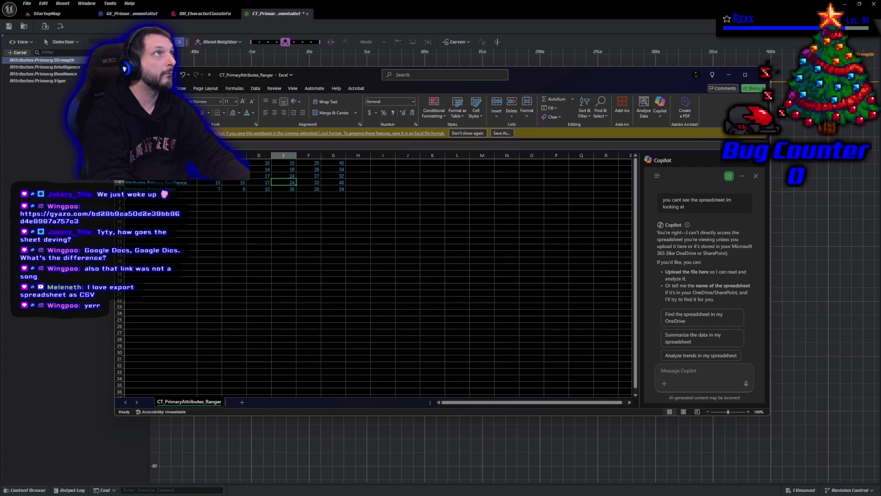
{"action": "type", "text": "23"}
{"action": "key", "text": "Tab"}
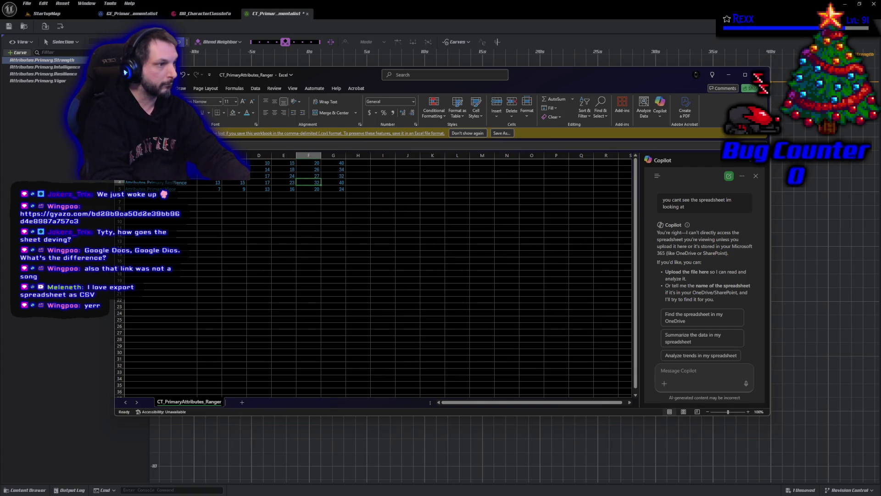
{"action": "type", "text": "27"}
{"action": "key", "text": "Tab"}
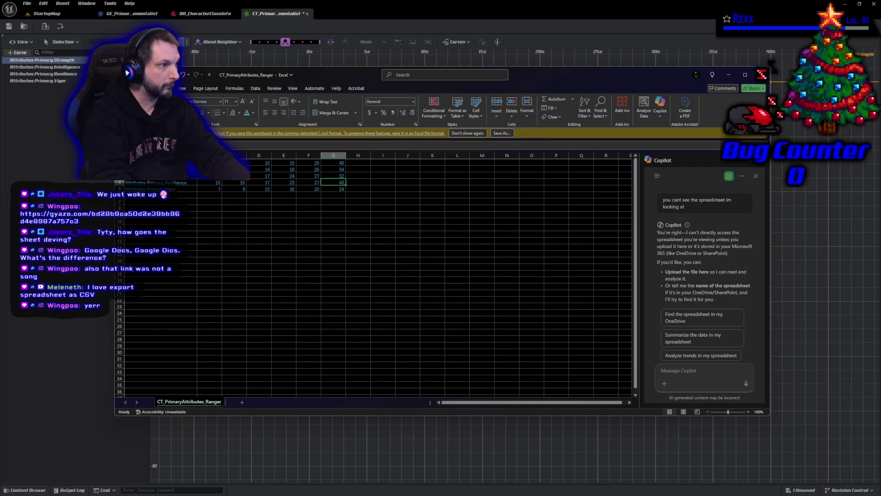
{"action": "type", "text": "33"}
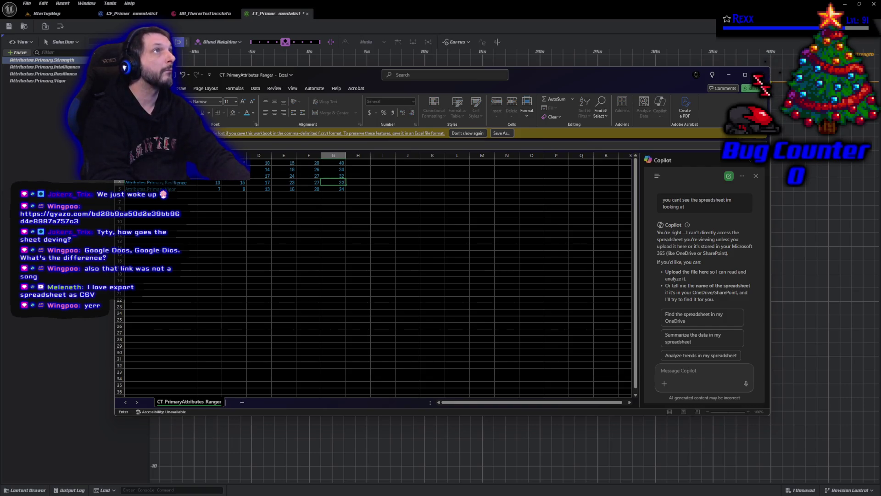
{"action": "key", "text": "Return"}
Step: Fill row 5 with 11, 15, 17, 25, 31, 35, save the workbook and minimize Excel
{"action": "type", "text": "11"}
{"action": "key", "text": "Tab"}
{"action": "type", "text": "1"}
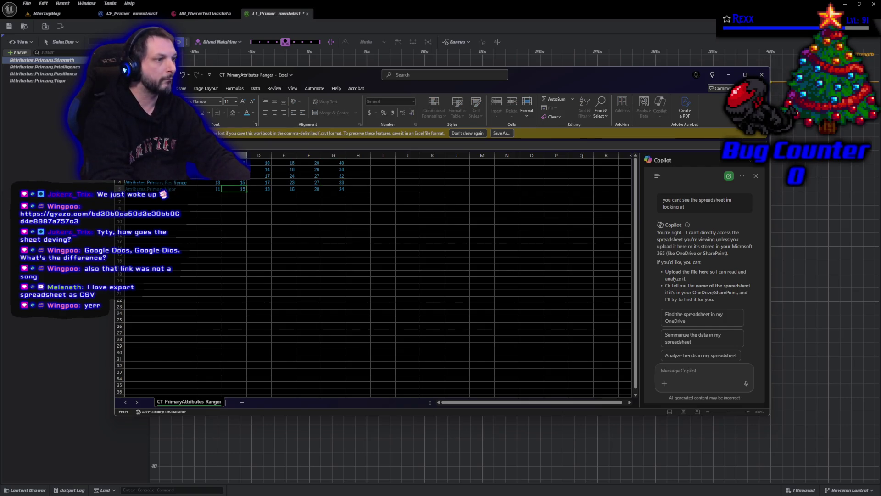
{"action": "key", "text": "Tab"}
{"action": "type", "text": "17"}
{"action": "key", "text": "Tab"}
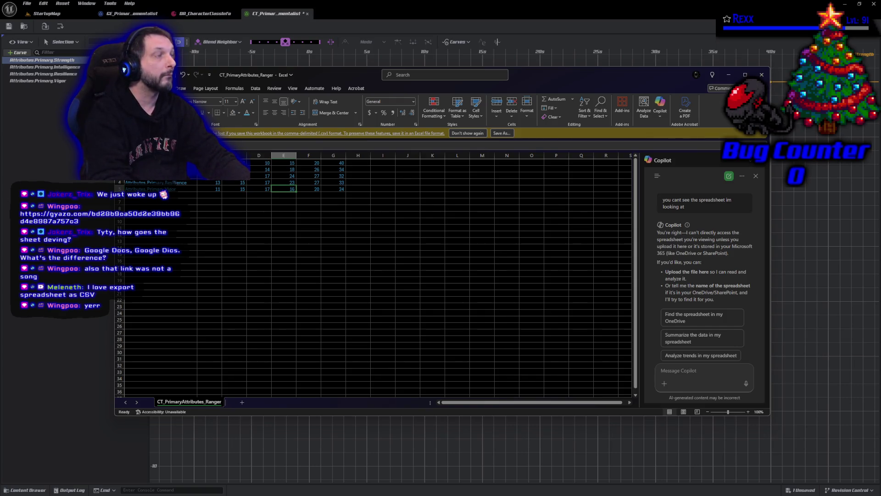
{"action": "type", "text": "25"}
{"action": "key", "text": "Tab"}
{"action": "type", "text": "31"}
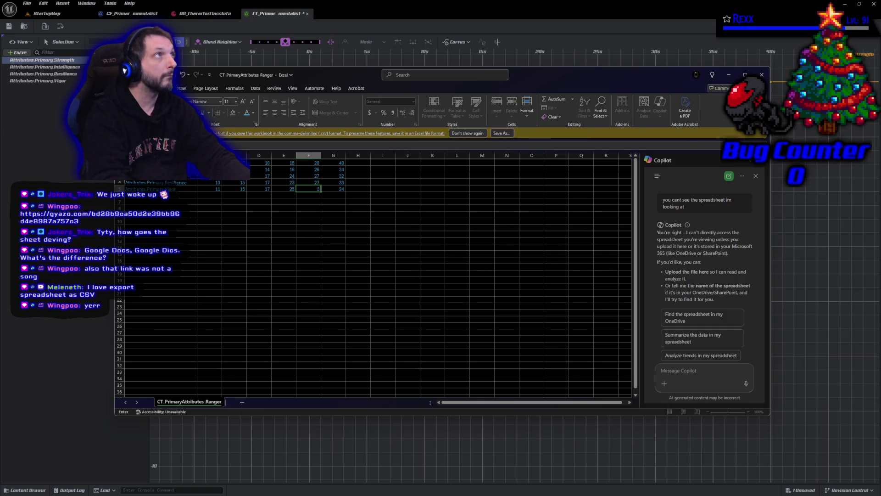
{"action": "key", "text": "Tab"}
{"action": "type", "text": "35"}
{"action": "key", "text": "Return"}
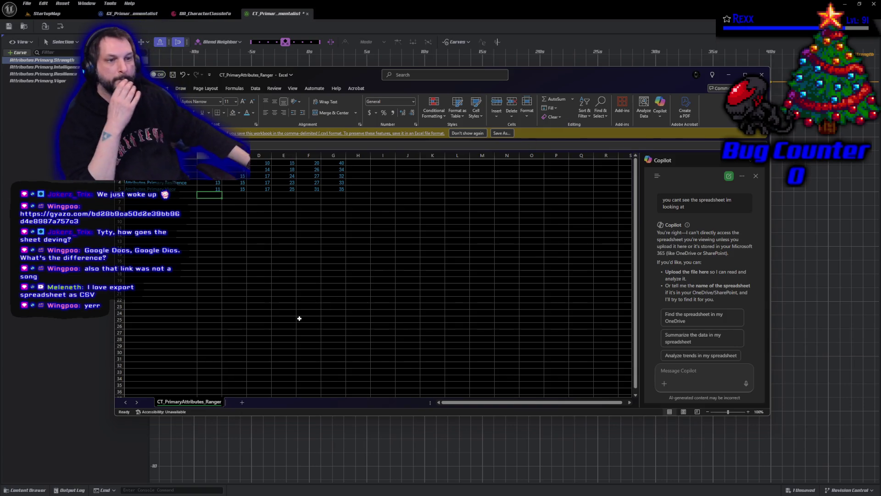
{"action": "left_click", "coordinate": [174, 75]}
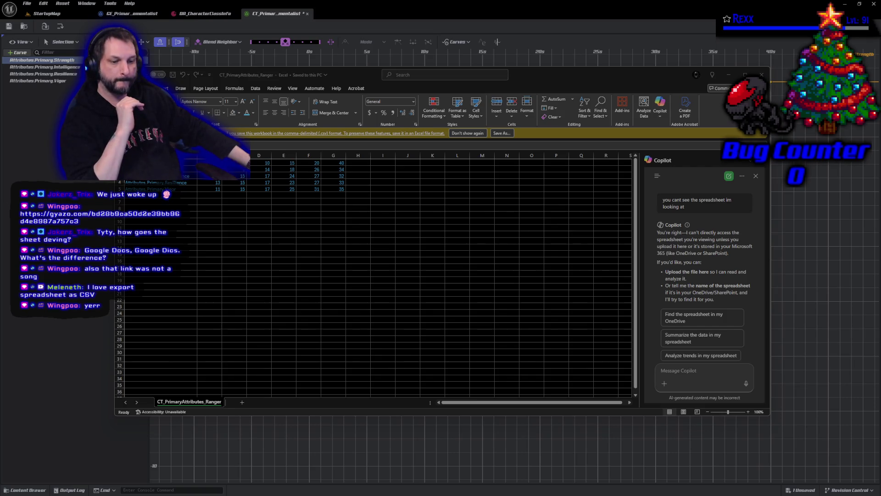
{"action": "left_click", "coordinate": [86, 68]}
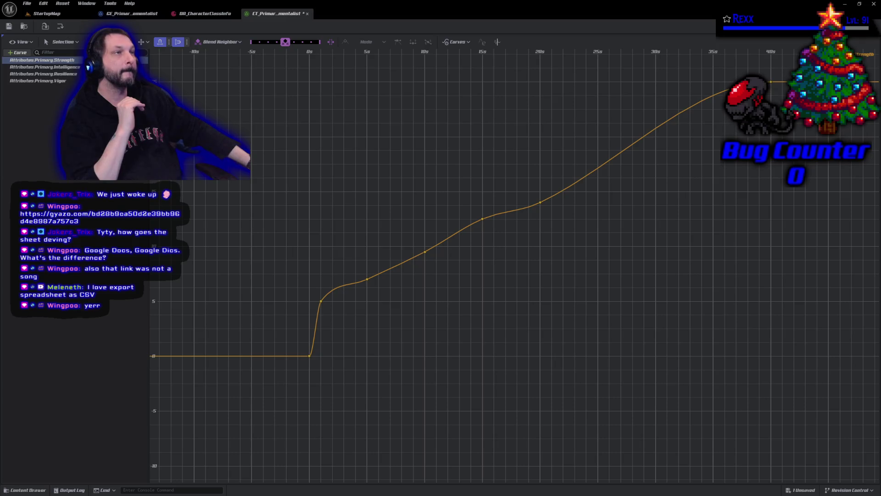
Step: Save all Unreal assets and right-click empty space in the CurveTables folder
{"action": "left_click", "coordinate": [26, 489]}
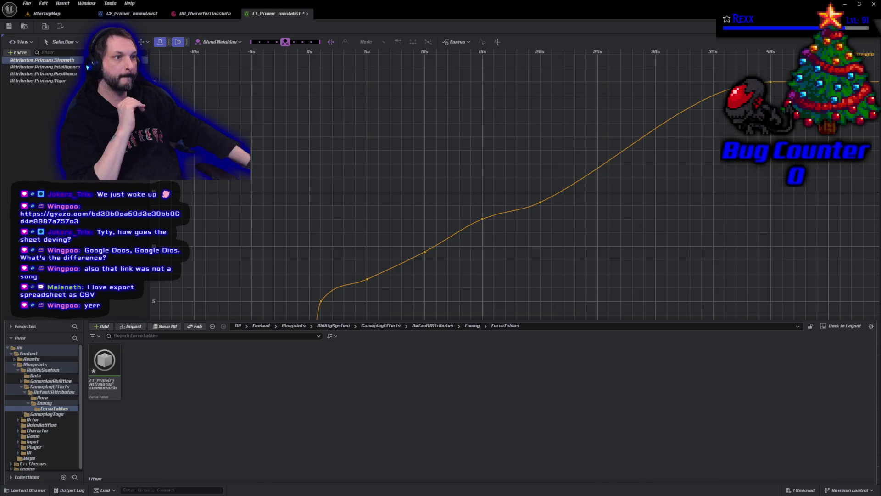
{"action": "key", "text": "ctrl+s"}
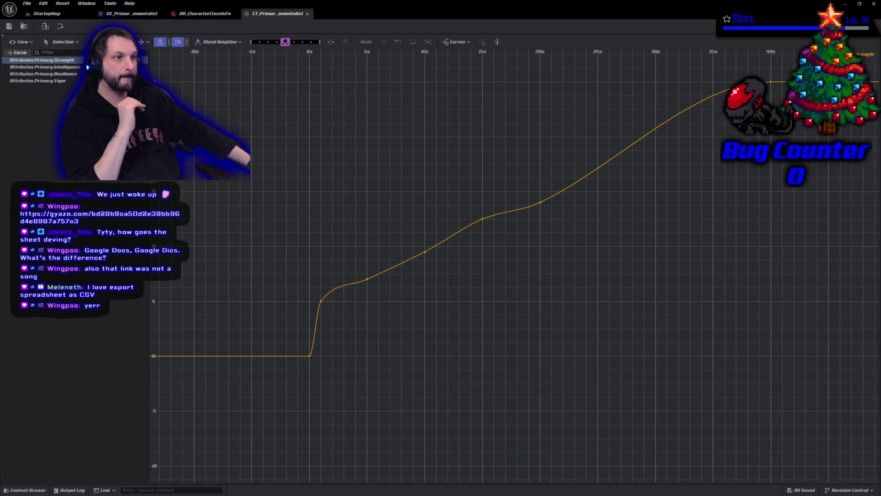
{"action": "key", "text": "ctrl+space"}
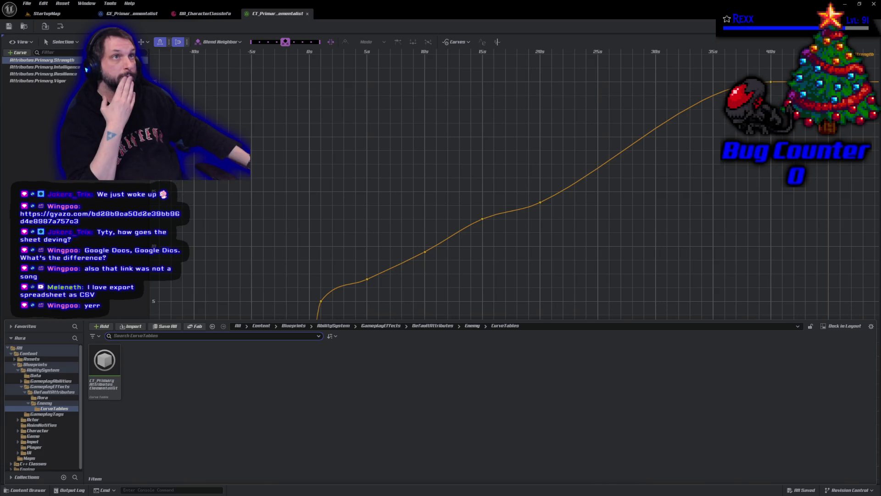
{"action": "right_click", "coordinate": [168, 394]}
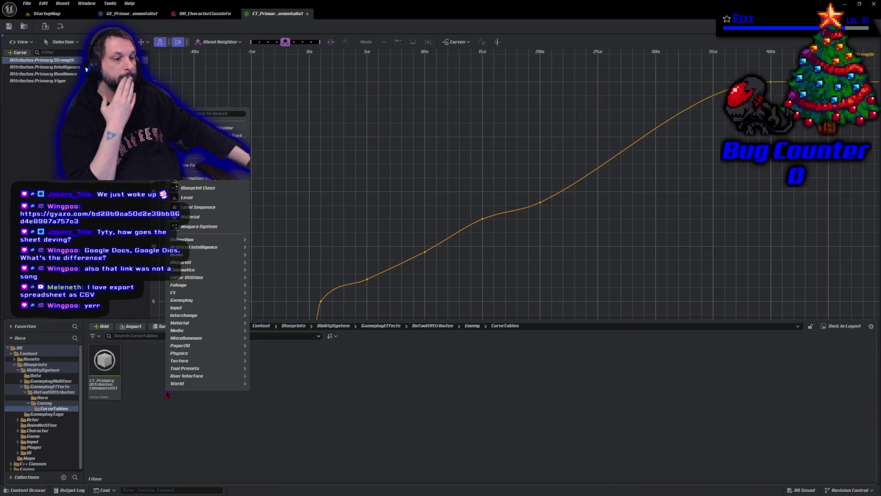
Step: Create a Cubic-interpolation Curve Table named CT_PrimaryAttributes_Ranger in CurveTables
{"action": "mouse_move", "coordinate": [207, 384]}
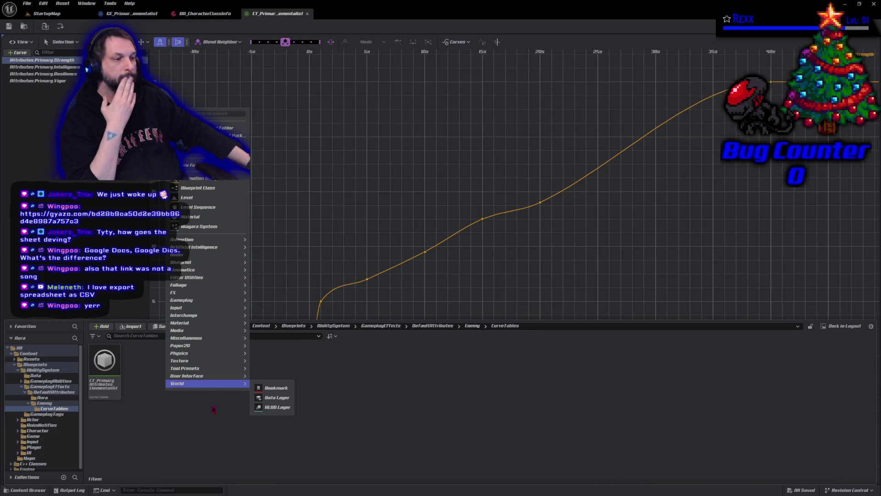
{"action": "mouse_move", "coordinate": [211, 338]}
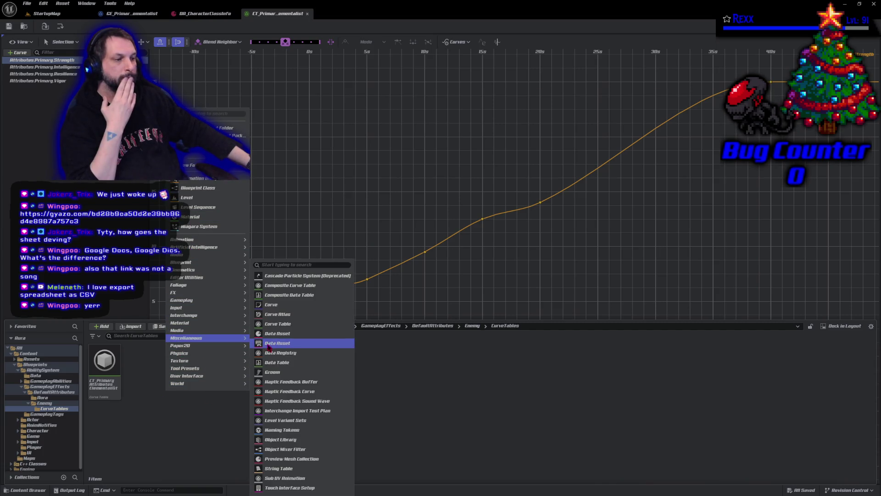
{"action": "left_click", "coordinate": [292, 324]}
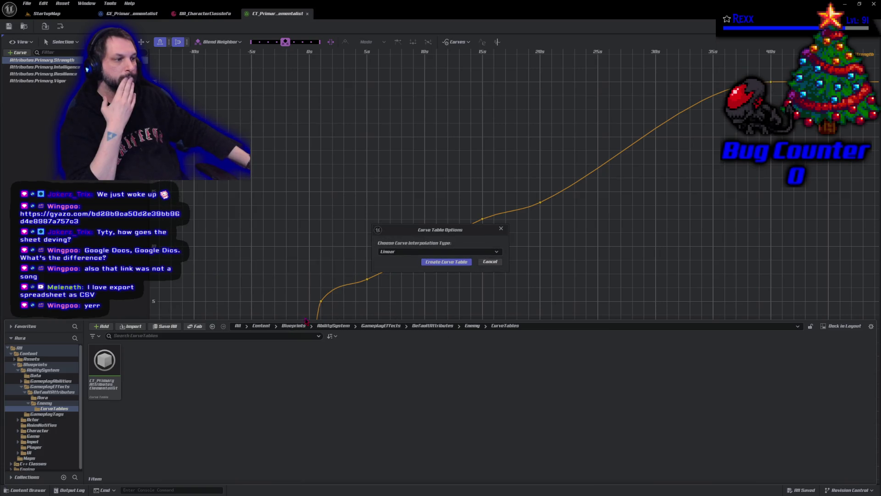
{"action": "left_click", "coordinate": [390, 252]}
{"action": "left_click", "coordinate": [396, 269]}
{"action": "left_click", "coordinate": [435, 263]}
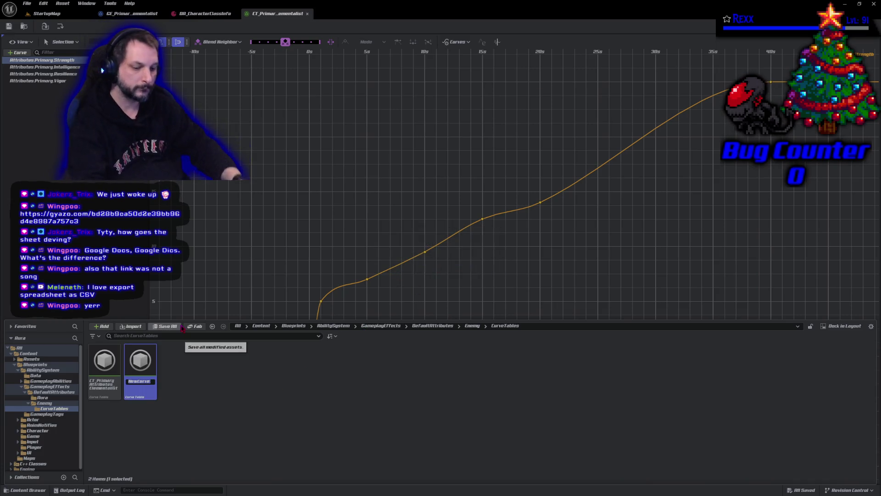
{"action": "type", "text": "CT_"}
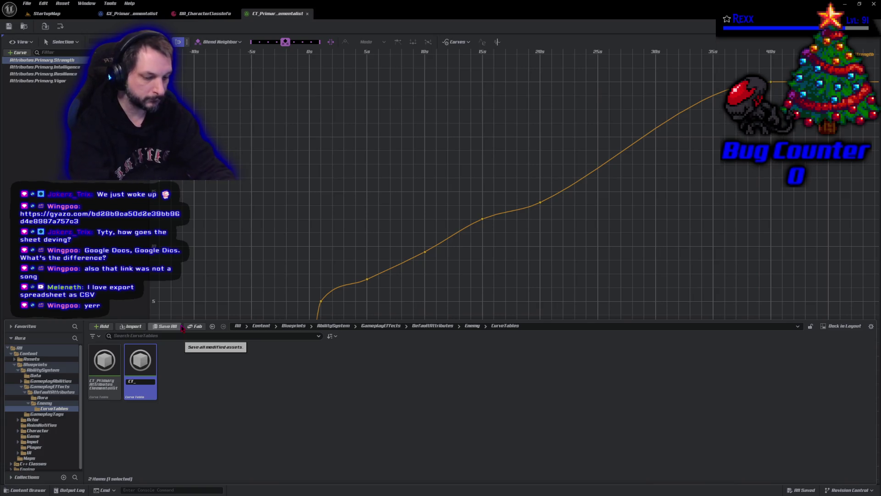
{"action": "type", "text": "PrimaryAt"}
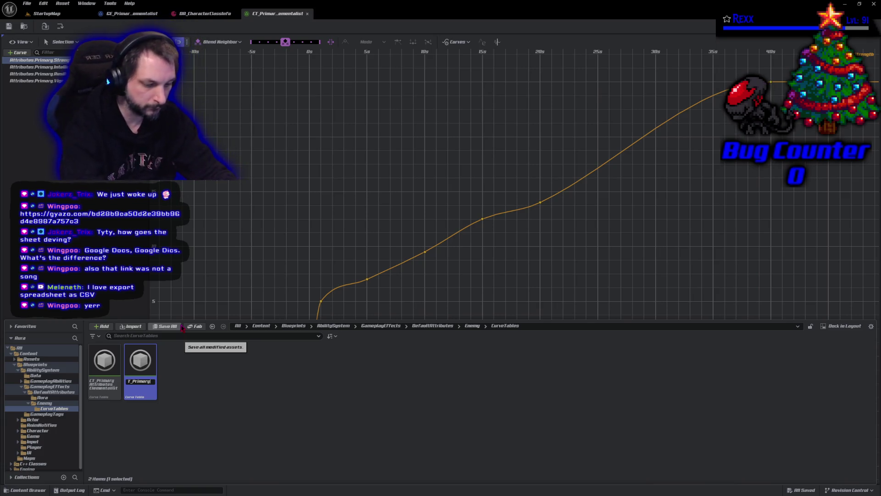
{"action": "type", "text": "tributes_"}
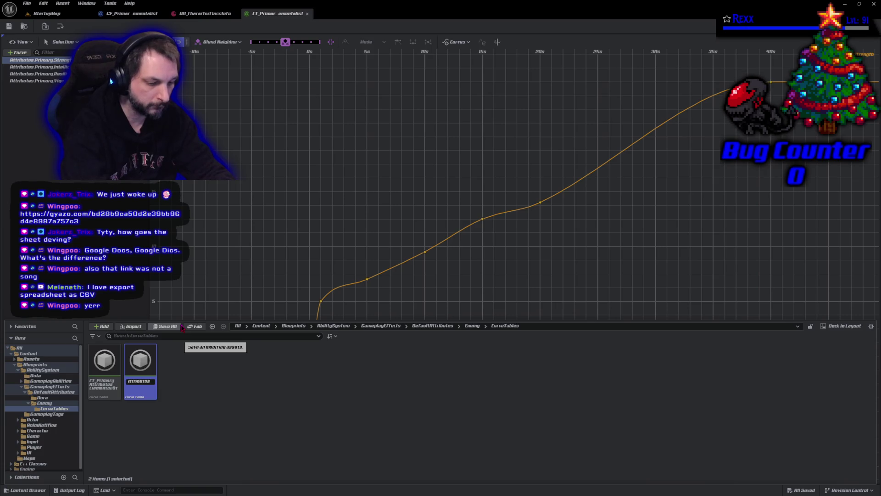
{"action": "type", "text": "Ranger"}
Step: Reimport CT_PrimaryAttributes_Ranger from the Ranger CSV with Cubic interpolation
{"action": "key", "text": "Return"}
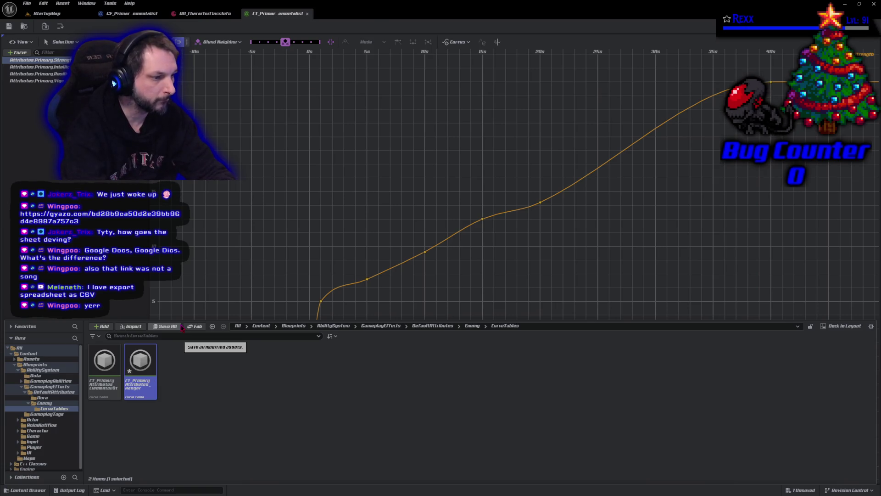
{"action": "key", "text": "Return"}
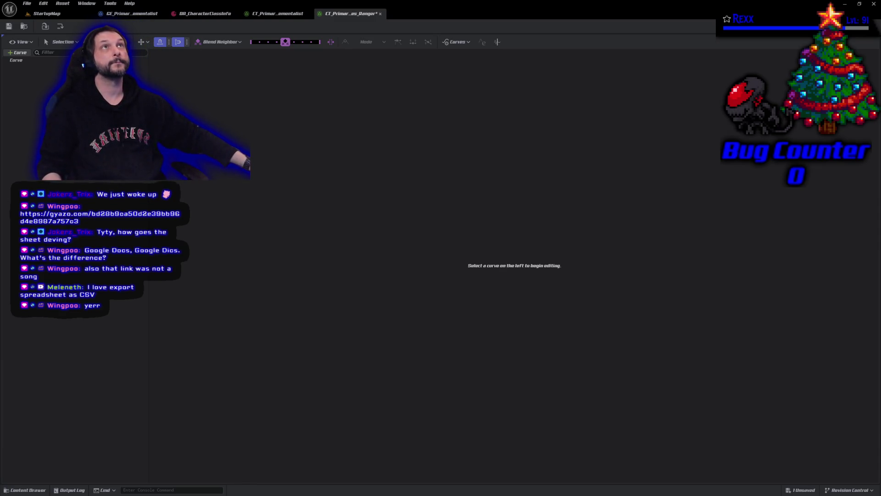
{"action": "left_click", "coordinate": [45, 27]}
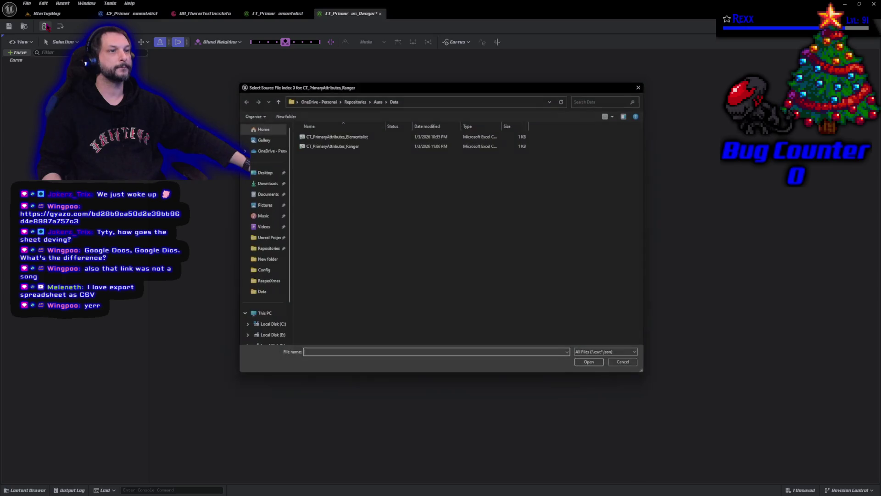
{"action": "double_click", "coordinate": [335, 144]}
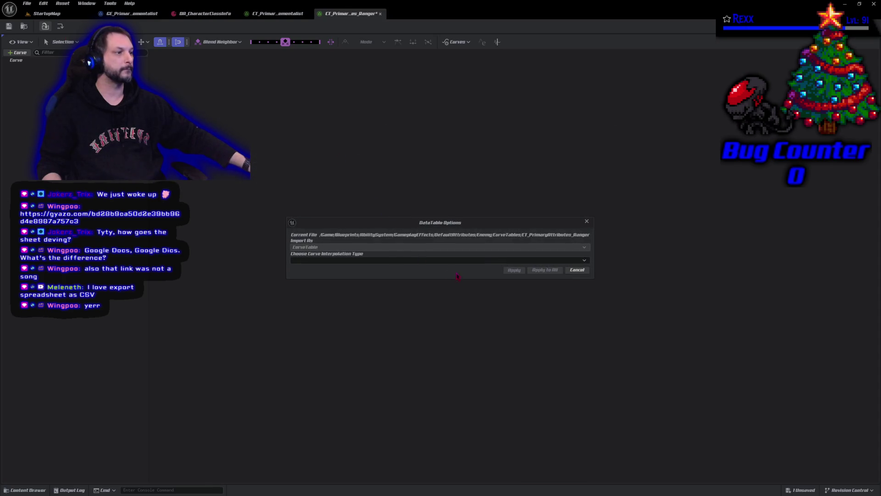
{"action": "left_click", "coordinate": [387, 262]}
{"action": "left_click", "coordinate": [382, 280]}
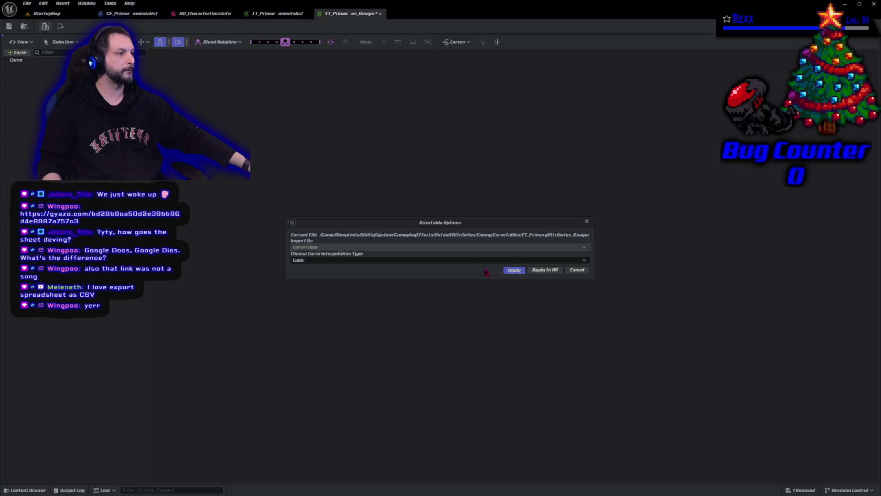
{"action": "left_click", "coordinate": [523, 273]}
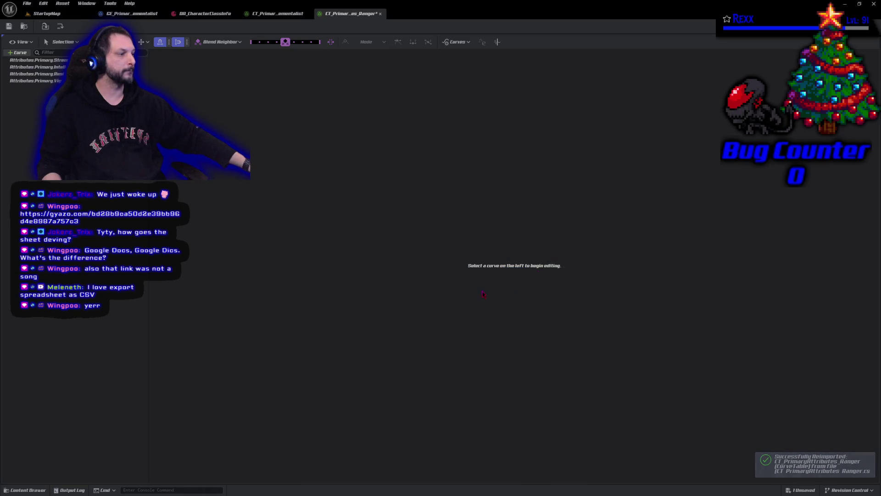
Step: Display the Attributes.Primary.Strength curve and save the Ranger curve table
{"action": "left_click", "coordinate": [42, 61]}
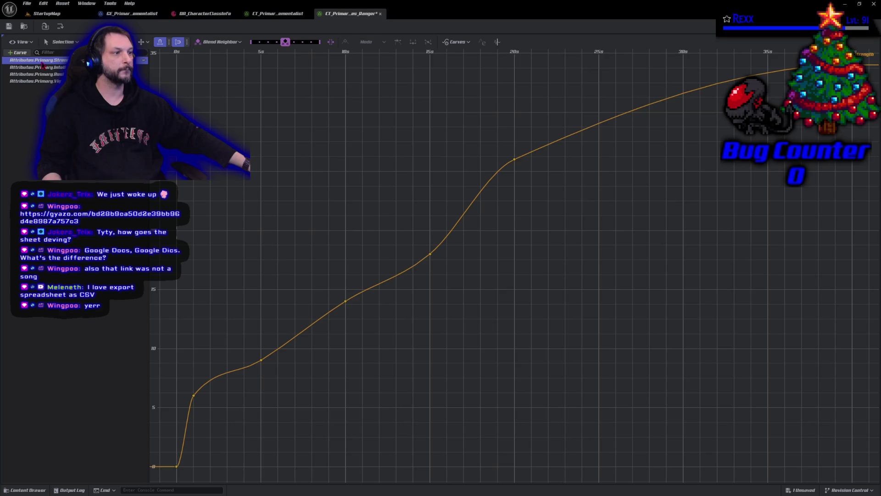
{"action": "left_click", "coordinate": [26, 3]}
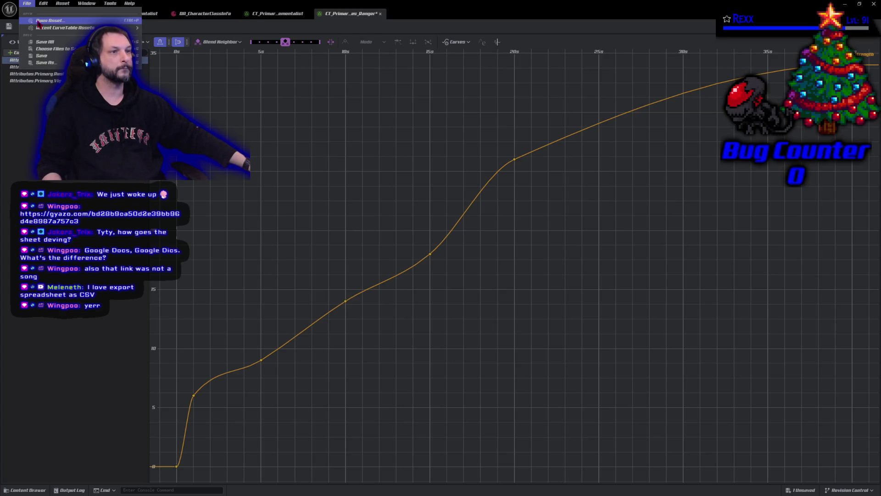
{"action": "left_click", "coordinate": [44, 42]}
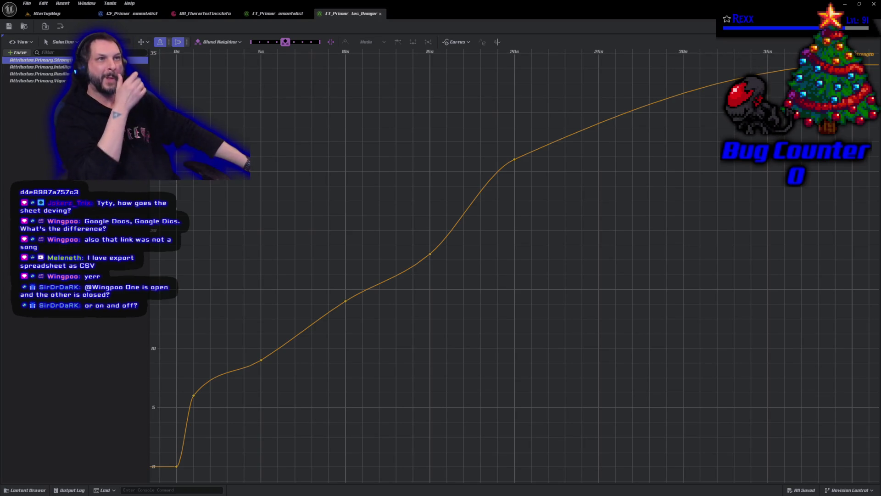
Step: Bring up the Content Drawer showing the Elementalist and Ranger curve tables
{"action": "key", "text": "ctrl+space"}
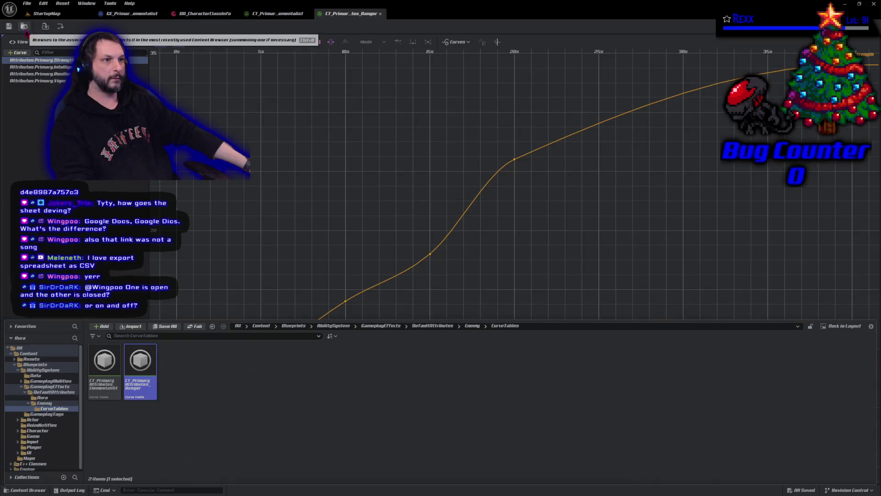
Step: Export CT_PrimaryAttributes_Ranger as JSON into the project's Data folder
{"action": "right_click", "coordinate": [146, 382]}
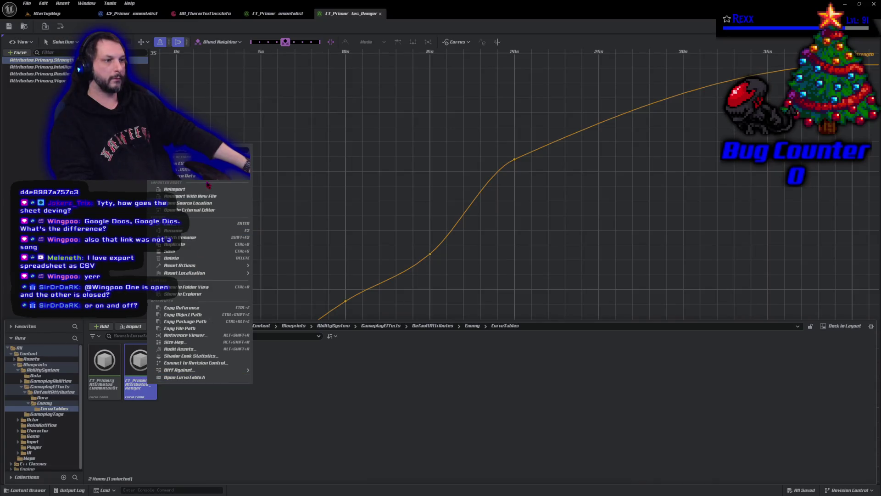
{"action": "left_click", "coordinate": [188, 169]}
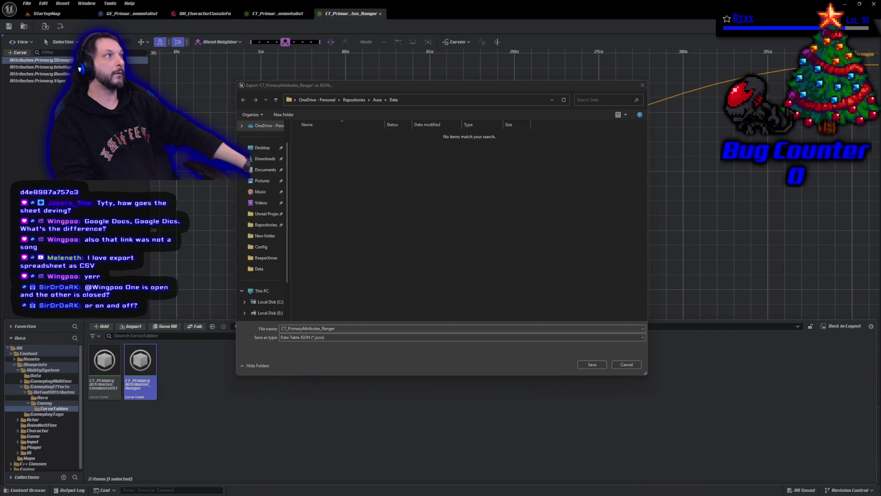
{"action": "left_click", "coordinate": [591, 364]}
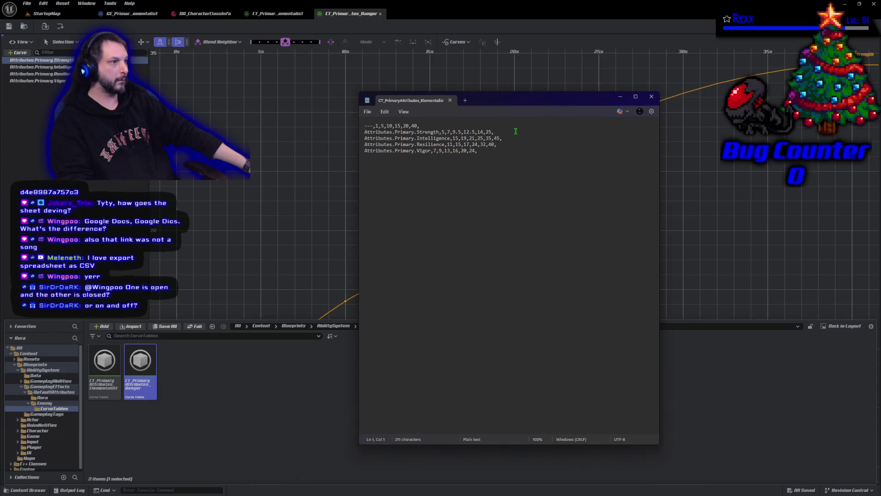
Step: Close the Elementalist CSV Notepad window and the exported JSON preview
{"action": "left_click", "coordinate": [651, 96]}
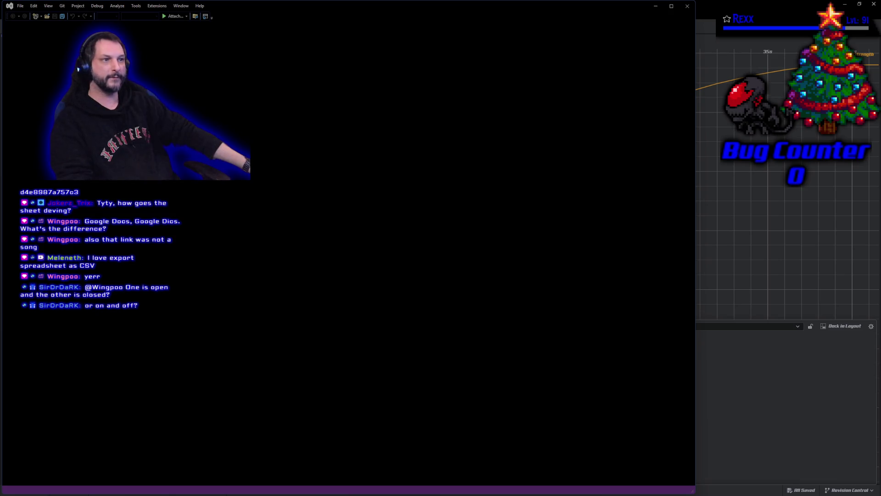
{"action": "left_click", "coordinate": [687, 6]}
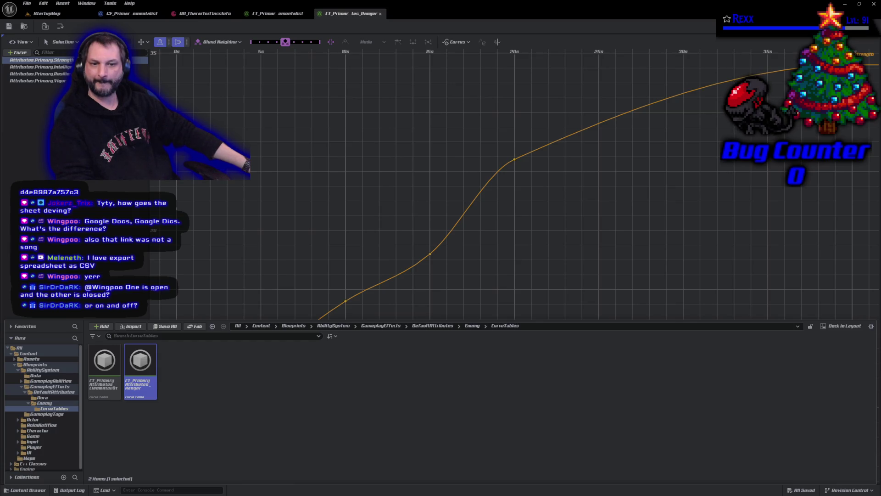
{"action": "key", "text": "alt+Tab"}
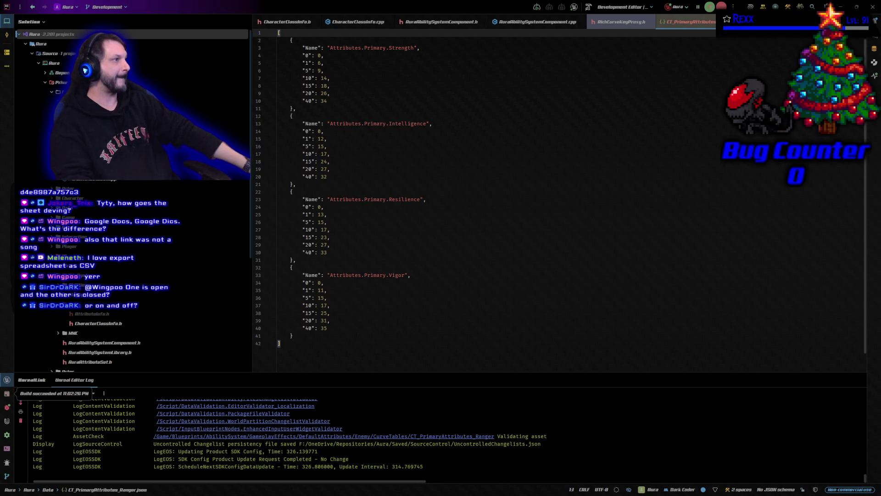
Step: Close the Ranger JSON and RichCurveKeyProxy.h in Rider, leaving CharacterClassInfo.h, and return to Unreal
{"action": "key", "text": "ctrl+F4"}
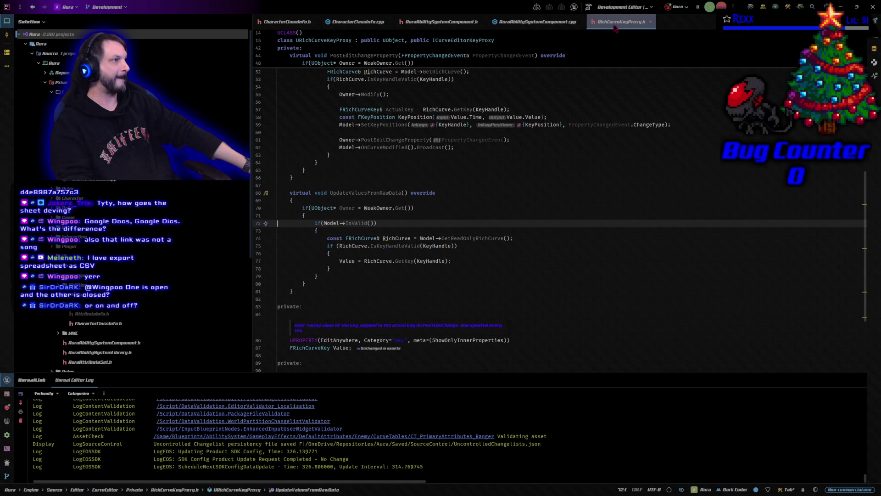
{"action": "left_click", "coordinate": [650, 22]}
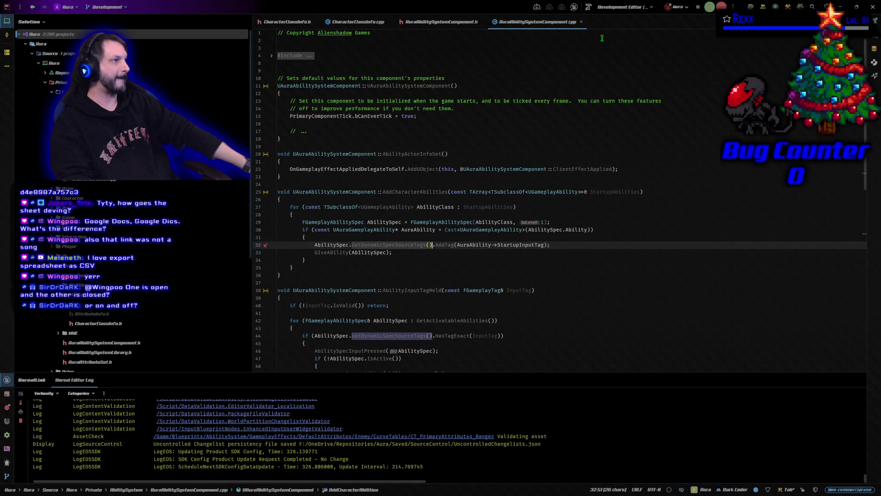
{"action": "left_click", "coordinate": [284, 22]}
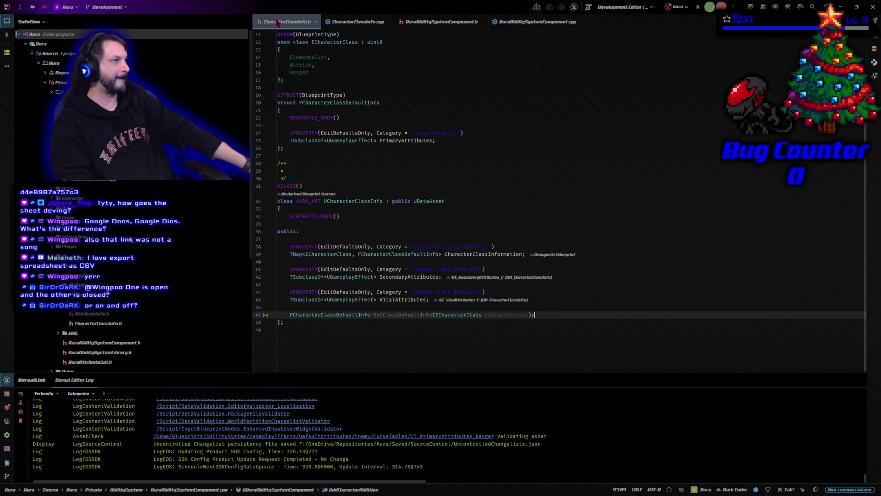
{"action": "key", "text": "alt+Tab"}
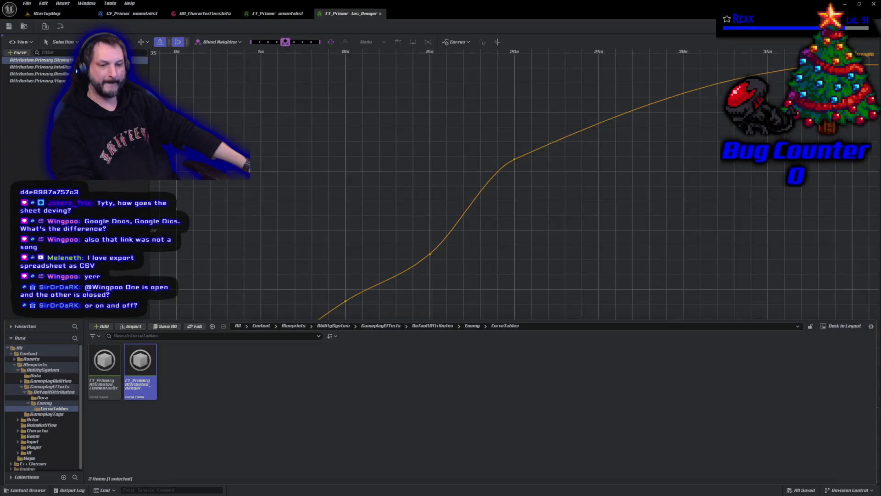
Step: Save a copy of the Ranger JSON under the name CT_PrimaryAttributes_Warrior
{"action": "key", "text": "alt+Tab"}
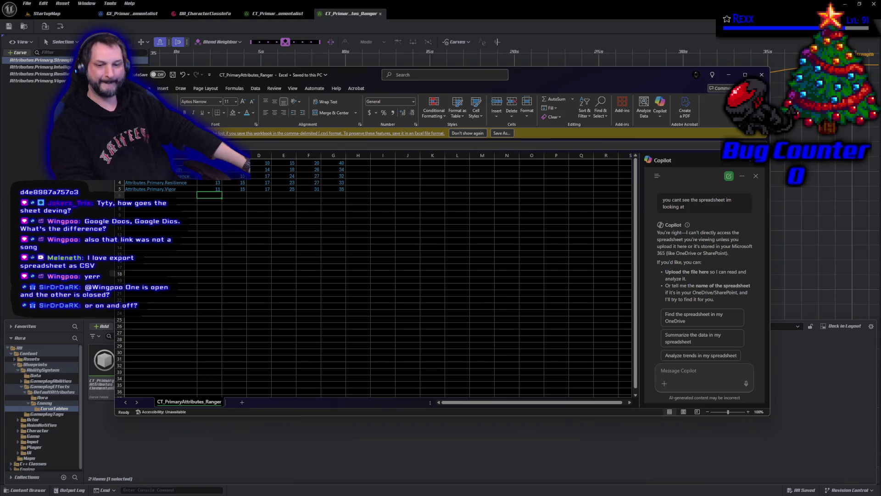
{"action": "key", "text": "alt+Tab"}
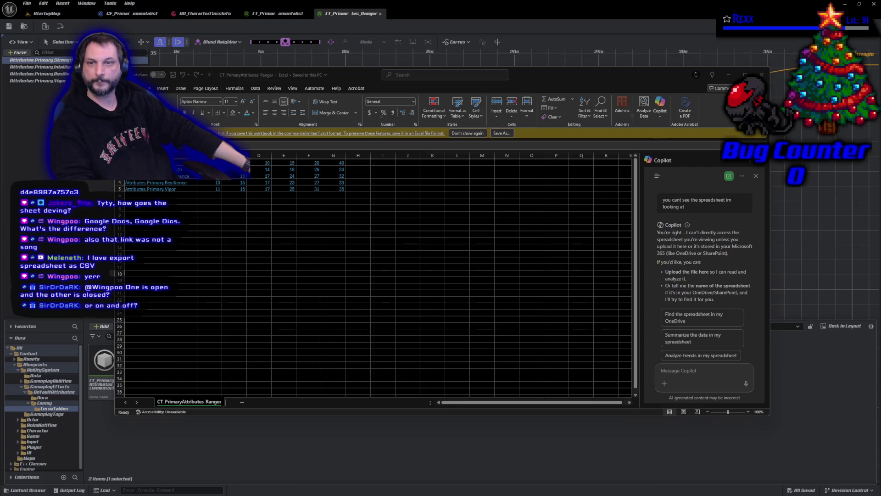
{"action": "key", "text": "alt+Tab"}
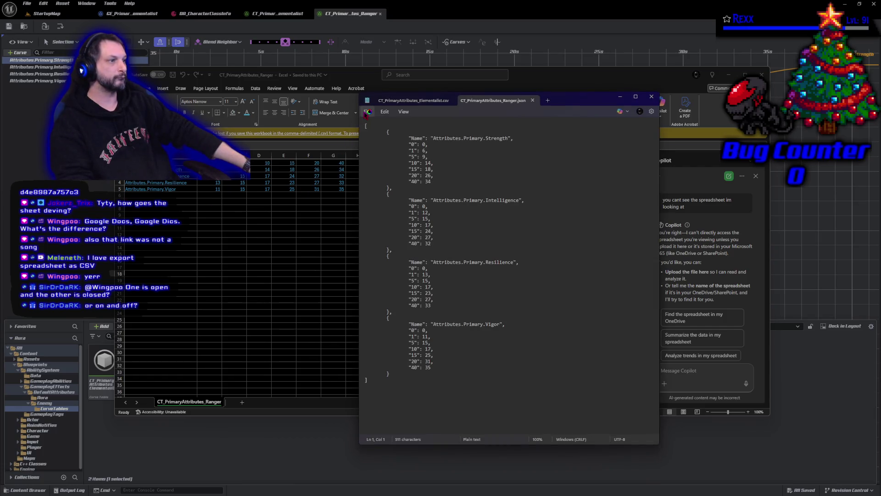
{"action": "left_click", "coordinate": [366, 112]}
{"action": "left_click", "coordinate": [385, 192]}
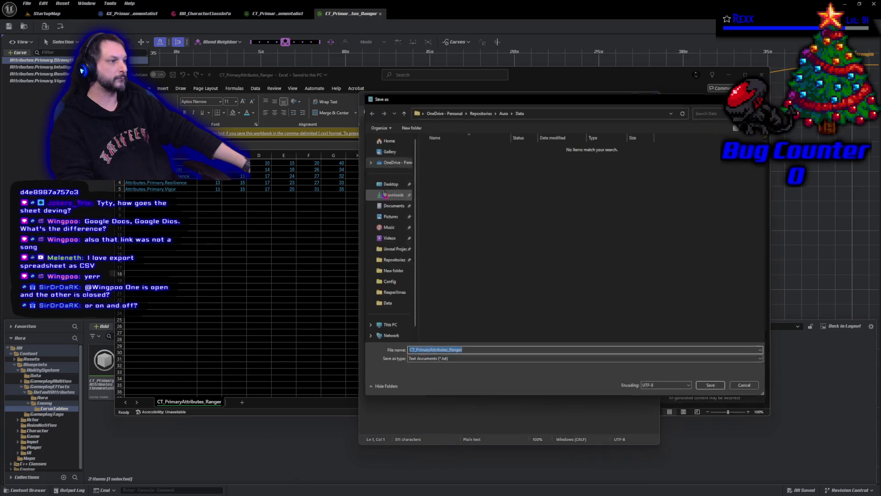
{"action": "left_click", "coordinate": [460, 351]}
{"action": "left_click_drag", "start_coordinate": [460, 352], "coordinate": [448, 352]}
{"action": "type", "text": "Warrior"}
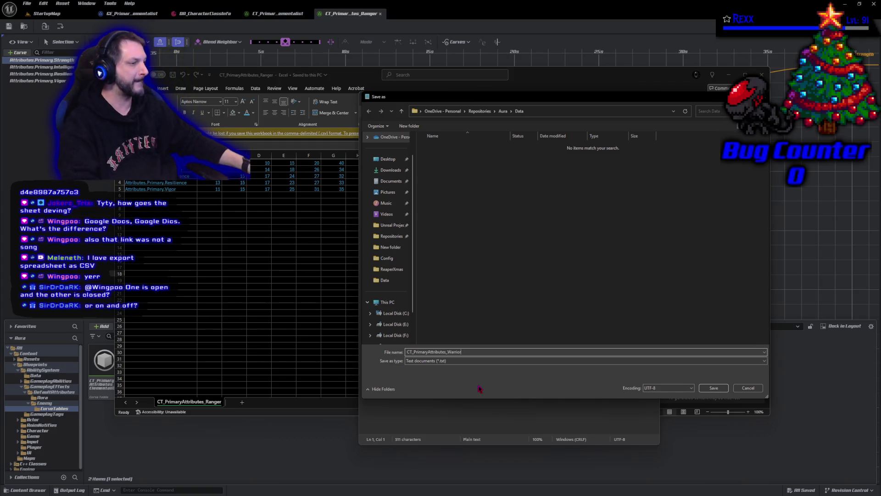
Step: Set the save type to All files and append .json to the Warrior file name
{"action": "left_click", "coordinate": [487, 360]}
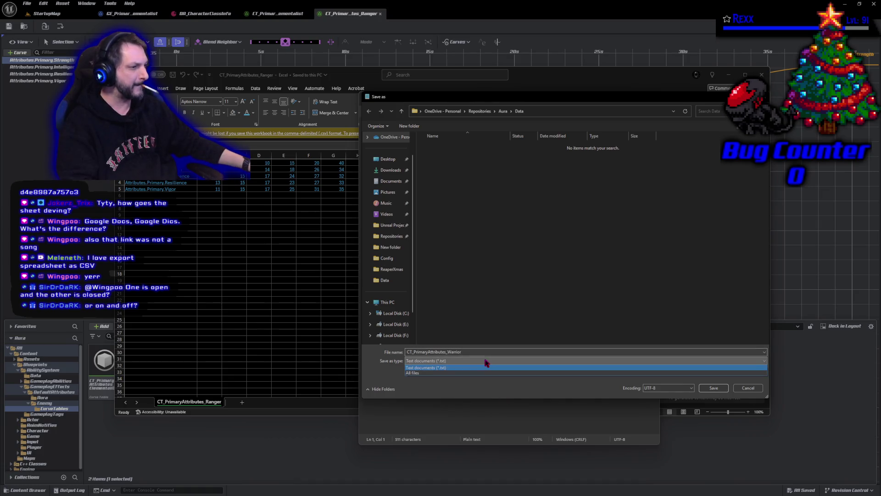
{"action": "left_click", "coordinate": [482, 373]}
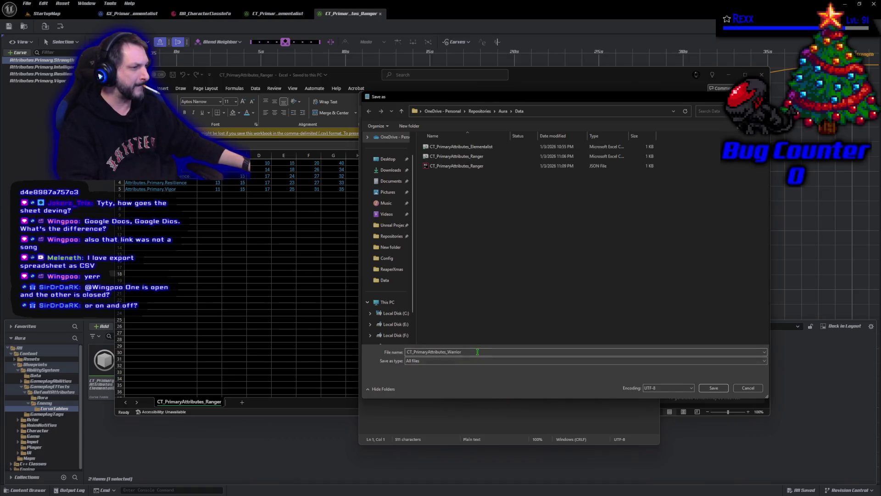
{"action": "key", "text": "End"}
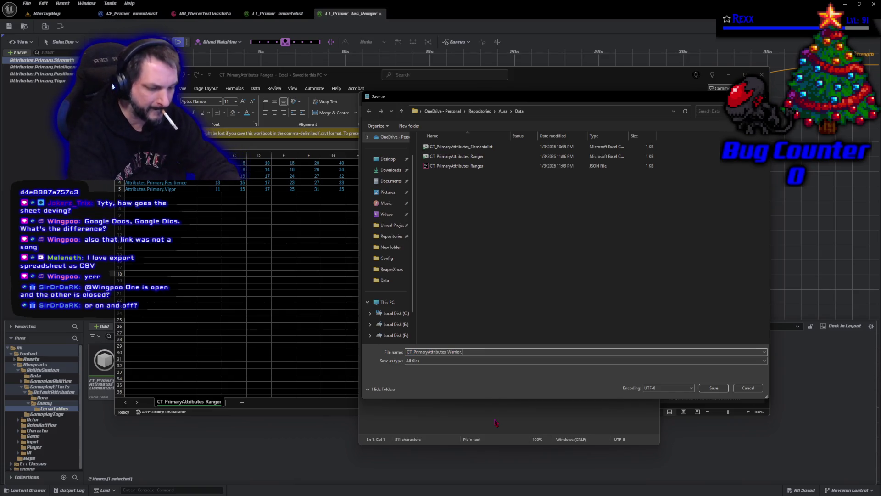
{"action": "type", "text": ".json"}
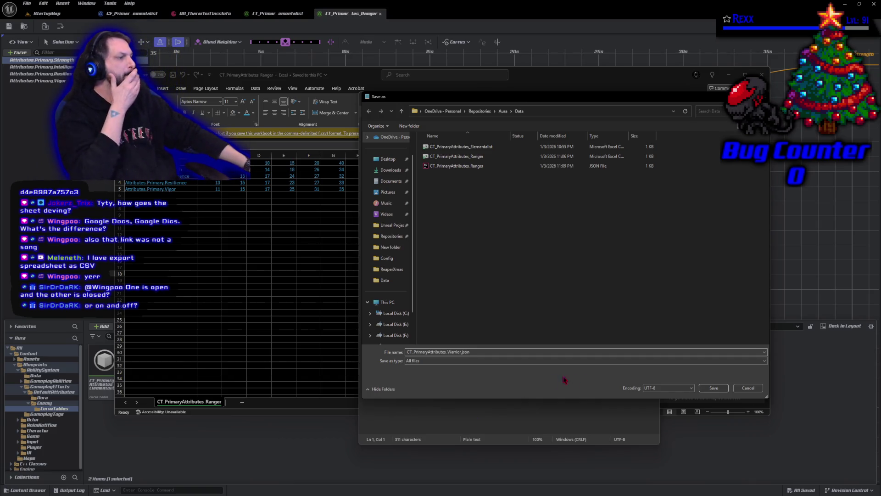
Step: Save the Warrior curve data in Notepad as CT_PrimaryAttributes_Warrior.json
{"action": "left_click", "coordinate": [714, 388]}
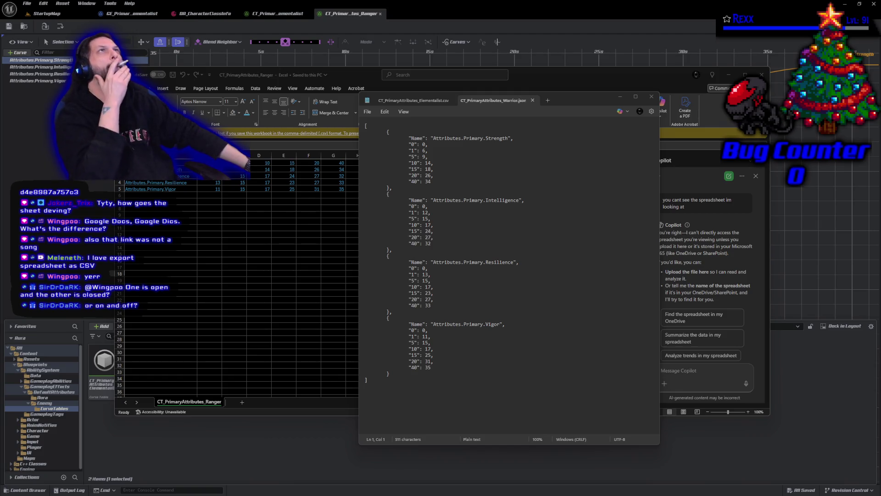
Step: Change Warrior Strength to 15 at level 1 and 21 at level 5
{"action": "left_click", "coordinate": [425, 150]}
{"action": "key", "text": "BackSpace"}
{"action": "type", "text": "15"}
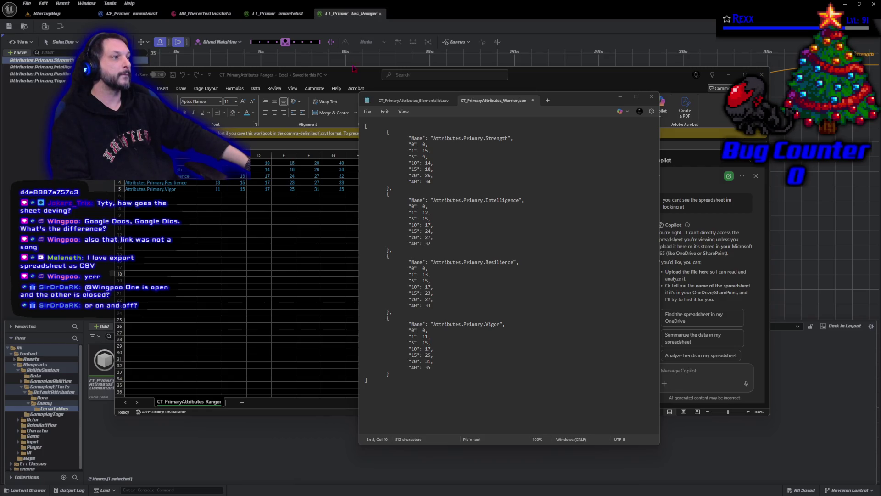
{"action": "left_click", "coordinate": [425, 152]}
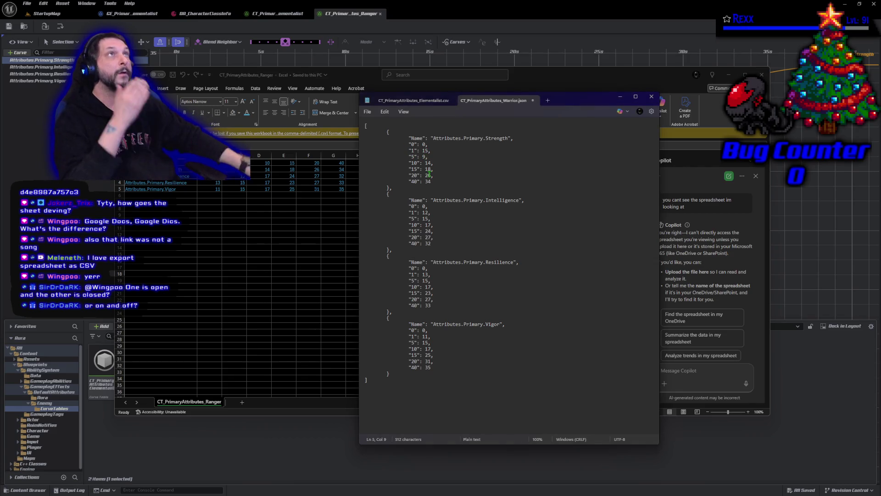
{"action": "key", "text": "Down"}
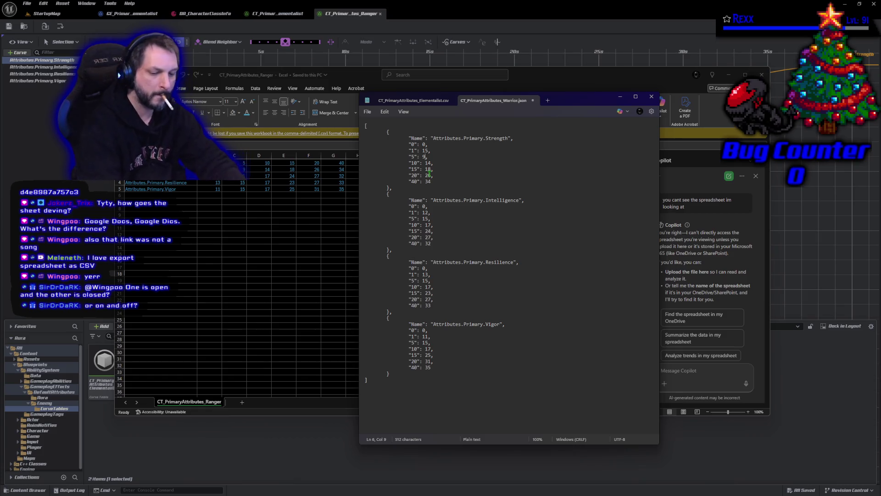
{"action": "key", "text": "BackSpace"}
{"action": "type", "text": "21"}
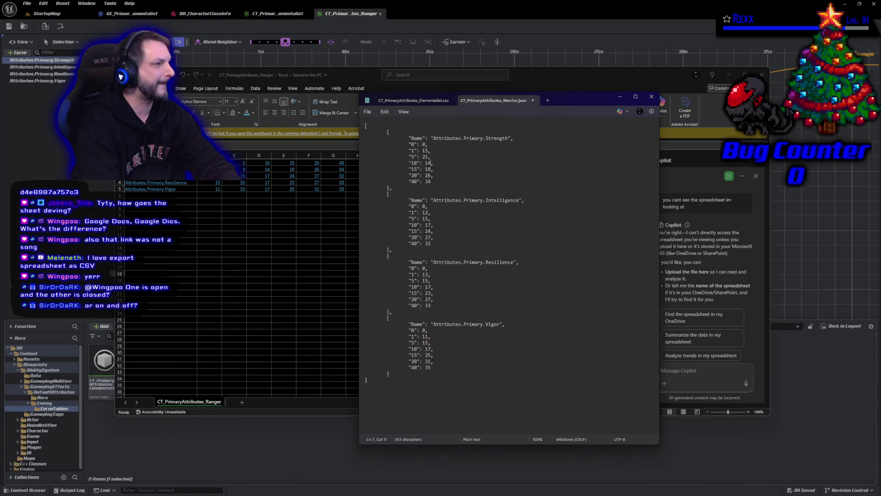
Step: Change Warrior Strength for levels 10, 15, 20 and 40 to 26, 33, 37 and 42
{"action": "key", "text": "BackSpace"}
{"action": "key", "text": "BackSpace"}
{"action": "type", "text": "6"}
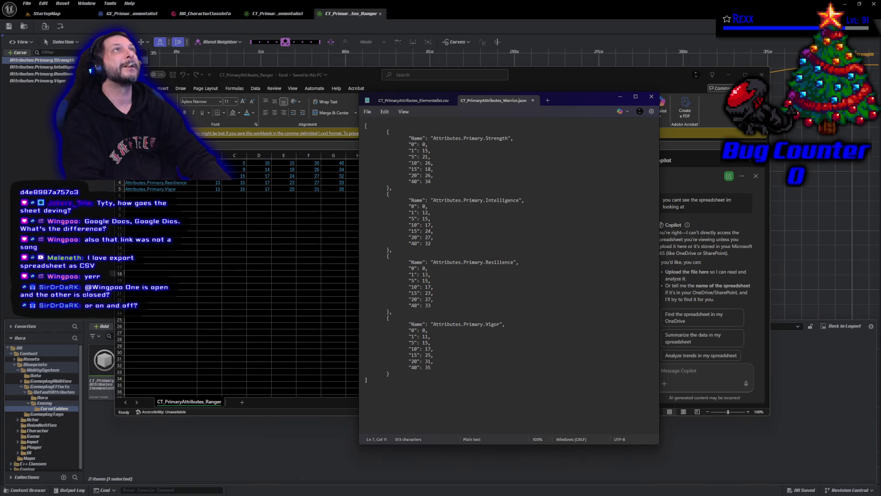
{"action": "key", "text": "BackSpace"}
{"action": "key", "text": "BackSpace"}
{"action": "type", "text": "33"}
{"action": "key", "text": "Down"}
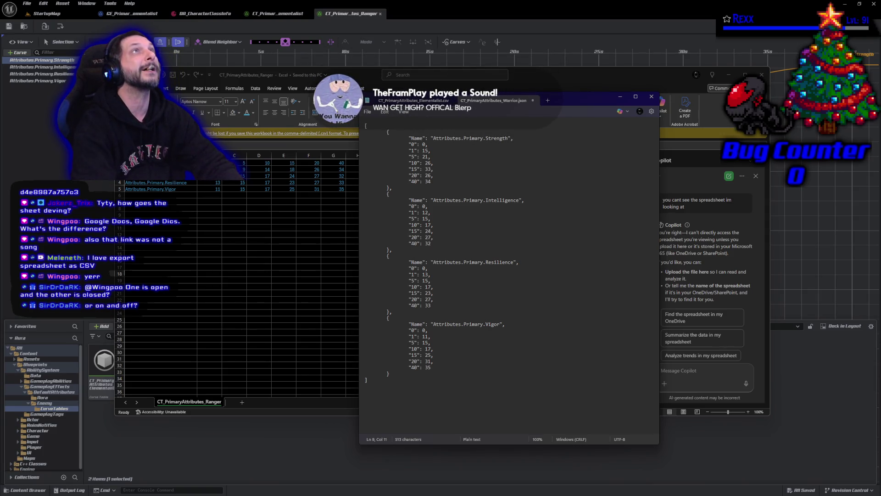
{"action": "key", "text": "BackSpace"}
{"action": "key", "text": "BackSpace"}
{"action": "type", "text": "37"}
{"action": "key", "text": "Down"}
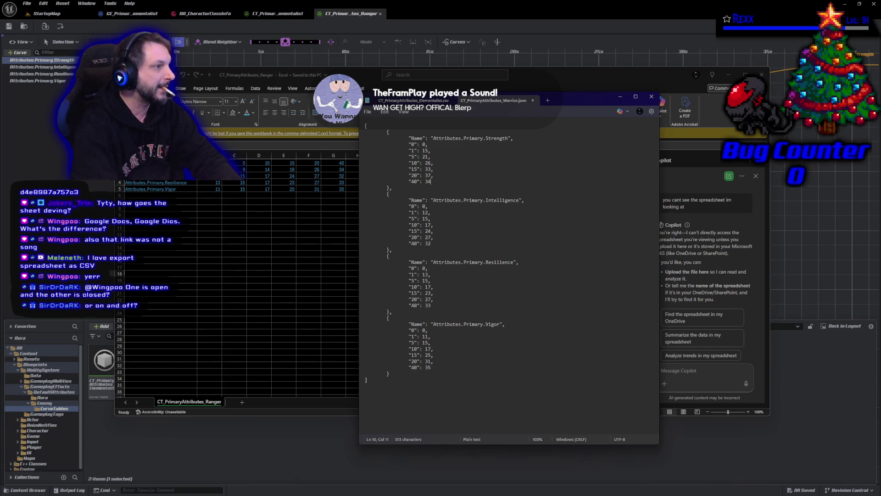
{"action": "key", "text": "BackSpace"}
{"action": "key", "text": "BackSpace"}
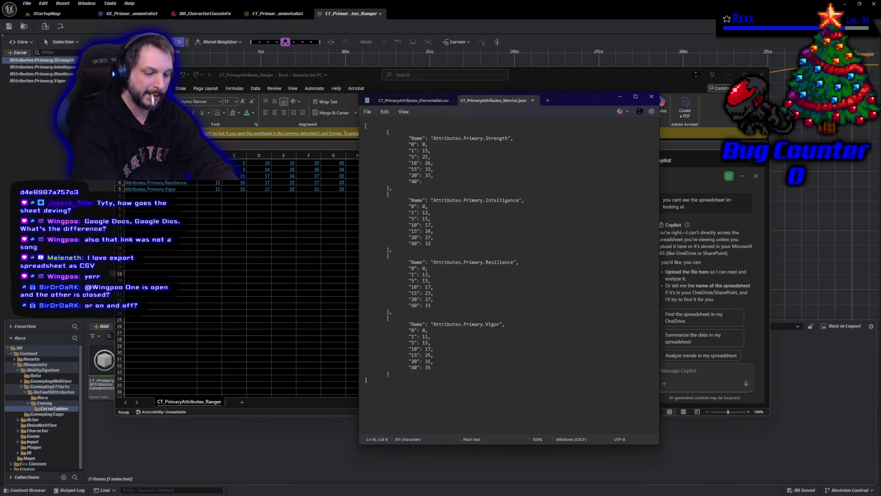
{"action": "type", "text": "42"}
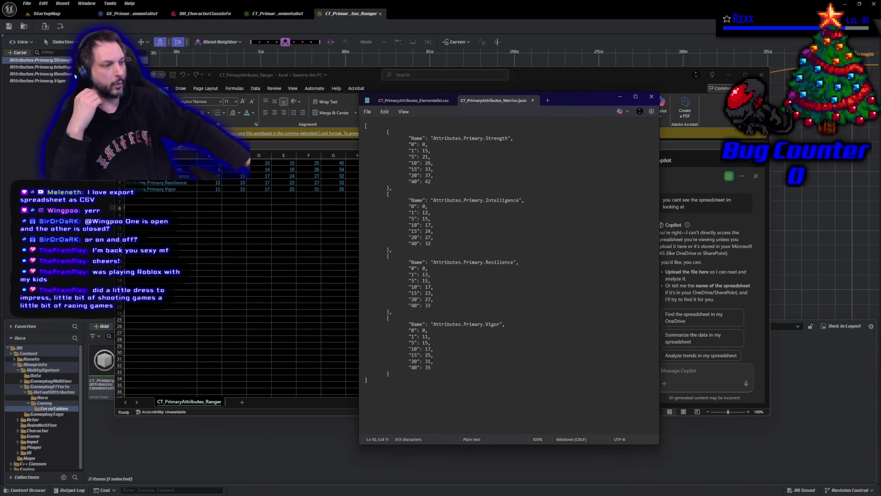
{"action": "mouse_move", "coordinate": [581, 104]}
{"action": "left_mouse_down"}
{"action": "mouse_move", "coordinate": [549, 110]}
{"action": "mouse_move", "coordinate": [559, 105]}
{"action": "mouse_move", "coordinate": [560, 123]}
{"action": "mouse_move", "coordinate": [577, 131]}
{"action": "left_mouse_up"}
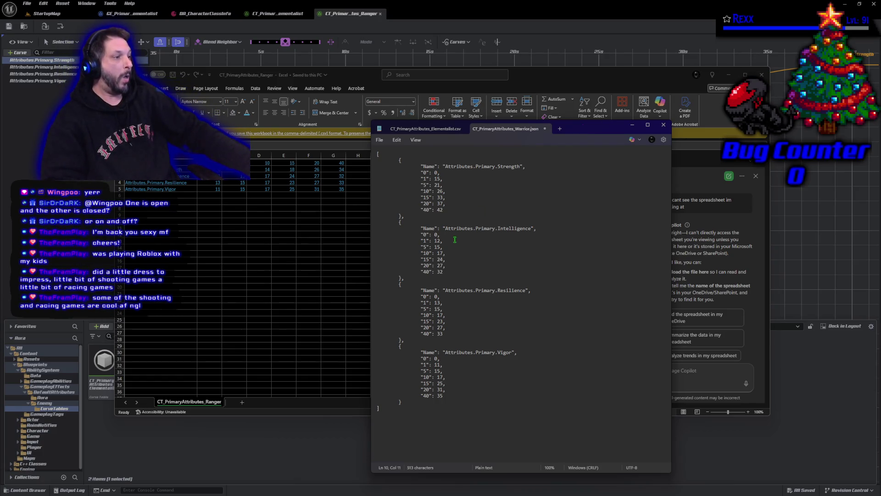
Step: Change Warrior Intelligence to 5 at level 1 and 6.5 at level 5
{"action": "left_click", "coordinate": [439, 241]}
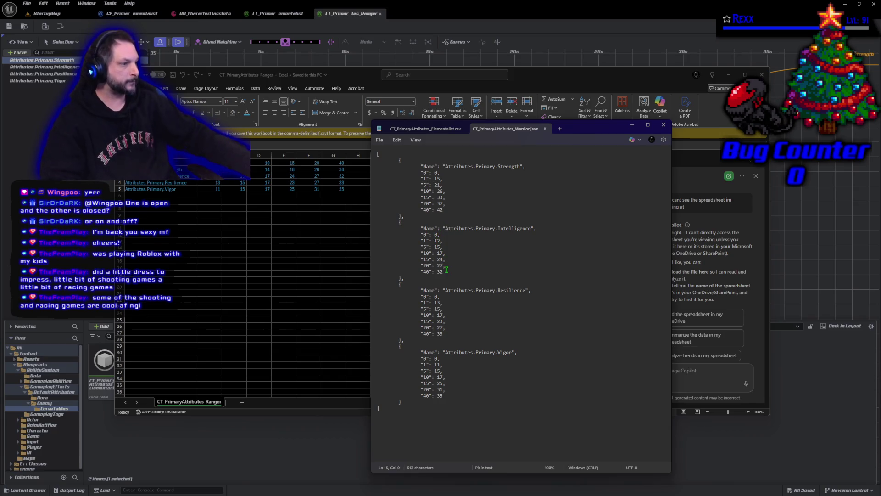
{"action": "key", "text": "Right"}
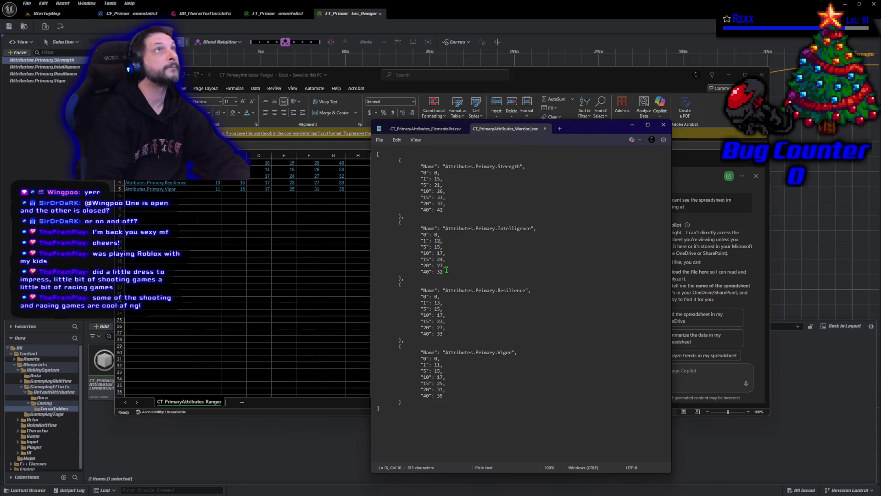
{"action": "key", "text": "BackSpace"}
{"action": "key", "text": "Right"}
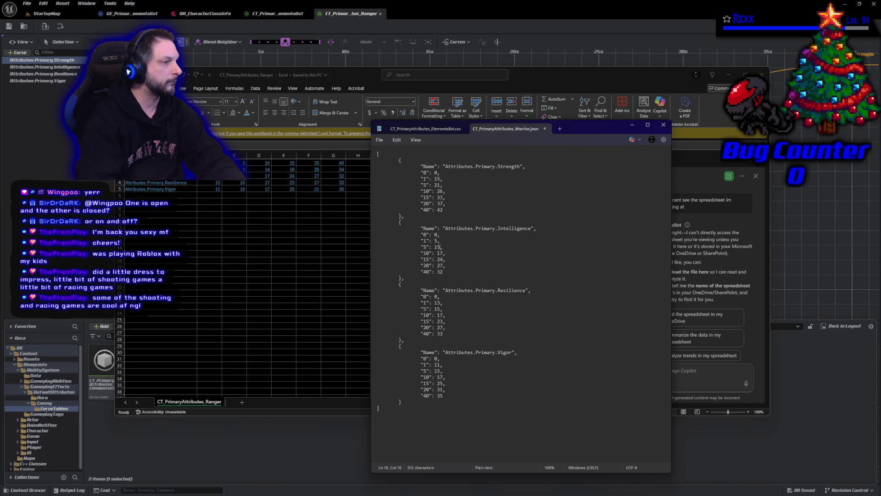
{"action": "key", "text": "shift+Left"}
{"action": "key", "text": "shift+Left"}
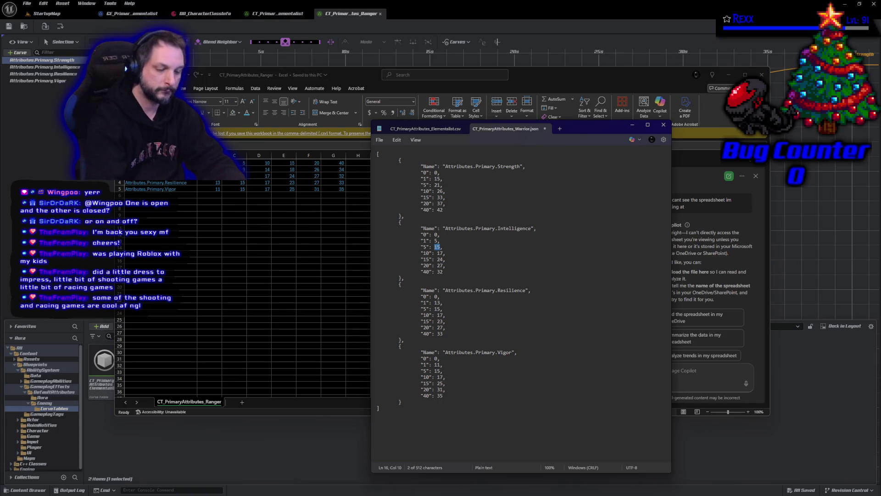
{"action": "type", "text": "6.5"}
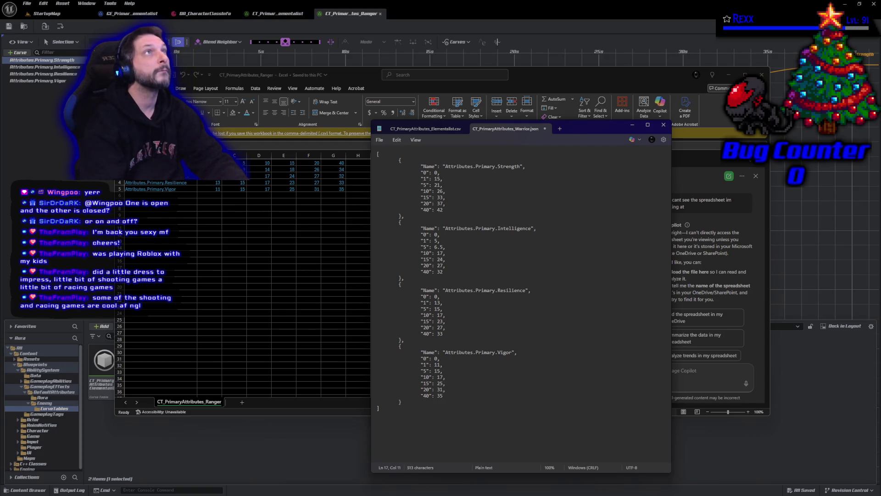
Step: Change Warrior Intelligence for levels 10, 15, 20 and 40 to 7.9, 9, 11 and 13
{"action": "key", "text": "BackSpace"}
{"action": "type", "text": ".9"}
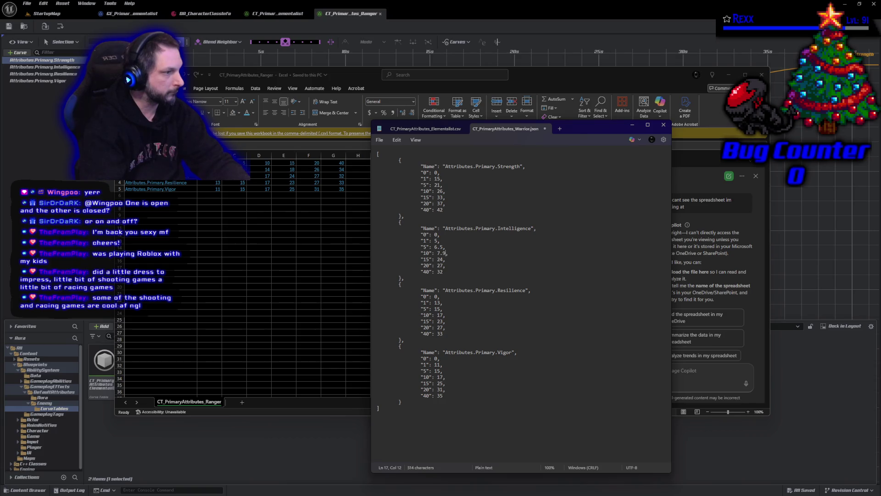
{"action": "double_click", "coordinate": [439, 259]}
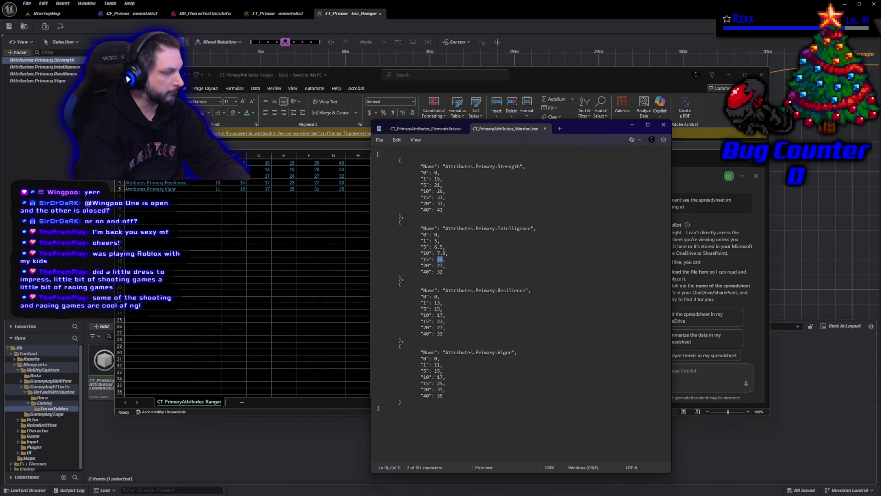
{"action": "type", "text": "9"}
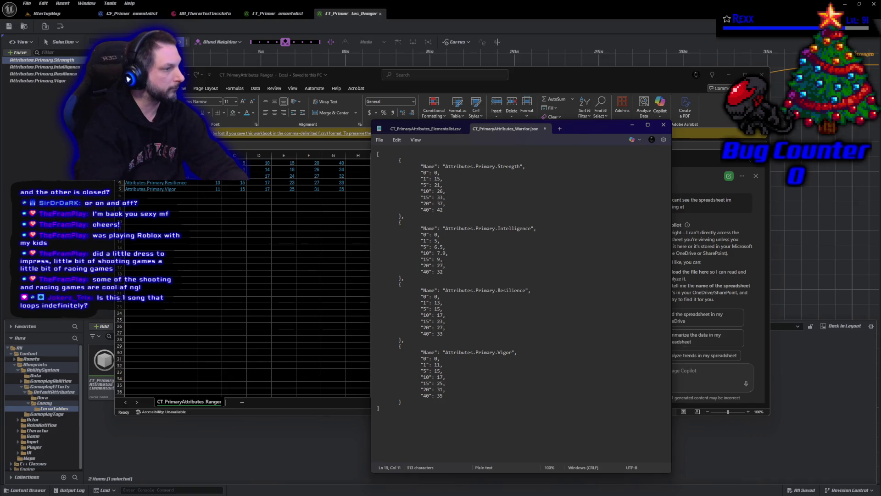
{"action": "key", "text": "BackSpace"}
{"action": "key", "text": "BackSpace"}
{"action": "type", "text": "11"}
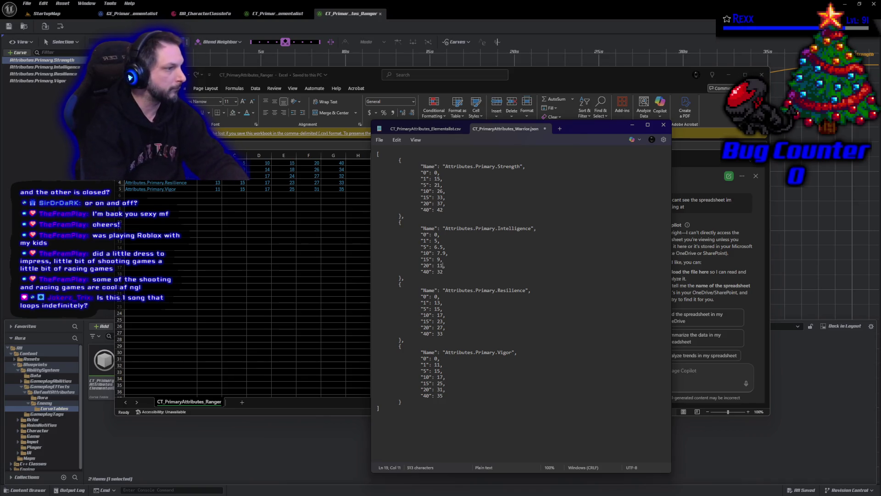
{"action": "key", "text": "Down"}
{"action": "key", "text": "BackSpace"}
{"action": "key", "text": "BackSpace"}
{"action": "type", "text": "13"}
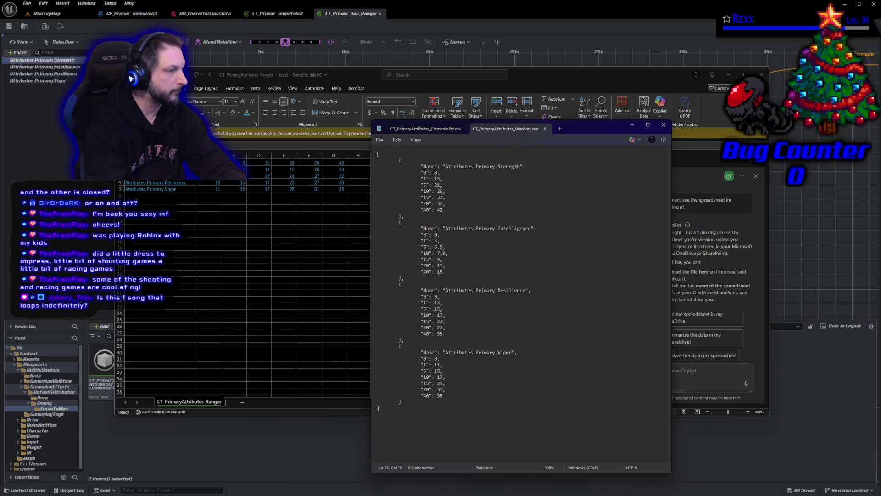
Step: Adjust the Warrior Resilience values for levels 1, 5, 10 and 15
{"action": "key", "text": "BackSpace"}
{"action": "type", "text": "5"}
{"action": "key", "text": "Down"}
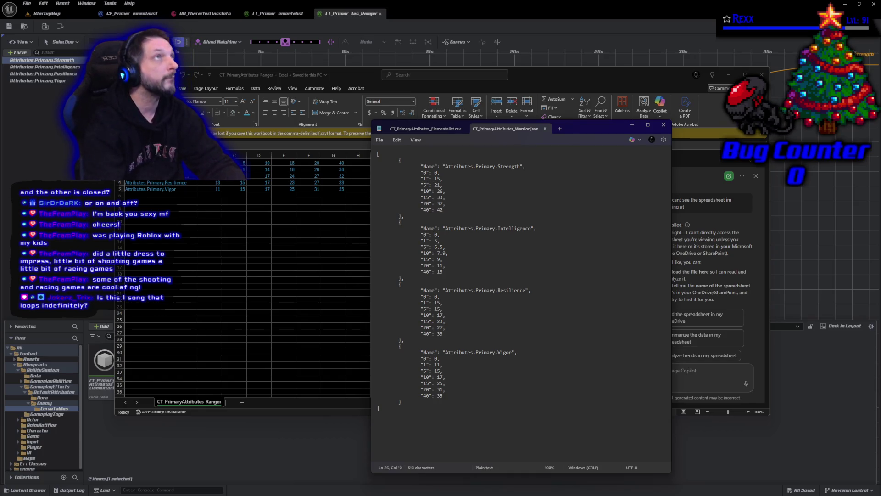
{"action": "key", "text": "BackSpace"}
{"action": "type", "text": "7"}
{"action": "key", "text": "Down"}
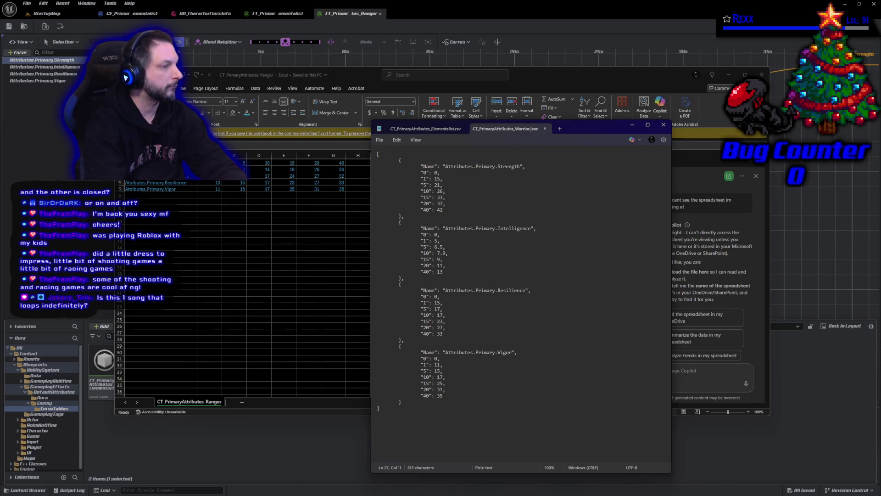
{"action": "key", "text": "BackSpace"}
{"action": "key", "text": "BackSpace"}
{"action": "type", "text": "21"}
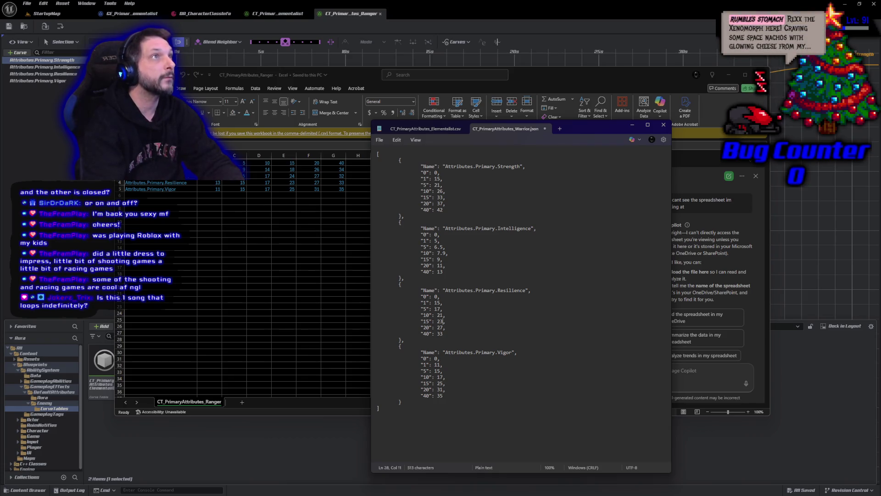
{"action": "key", "text": "BackSpace"}
{"action": "type", "text": "5"}
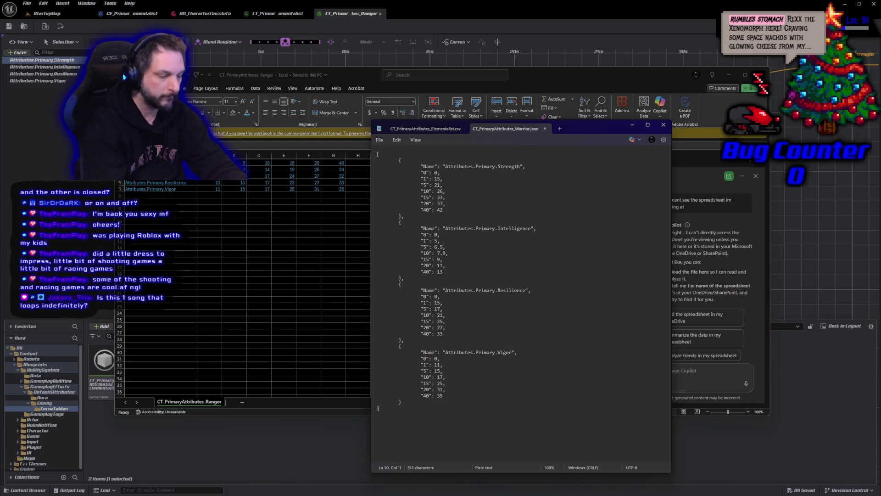
{"action": "type", "text": "1"}
Step: Set Warrior Vigor to 16, 21, 25 and 29 for levels 10, 15, 20 and 40
{"action": "left_click", "coordinate": [442, 364]}
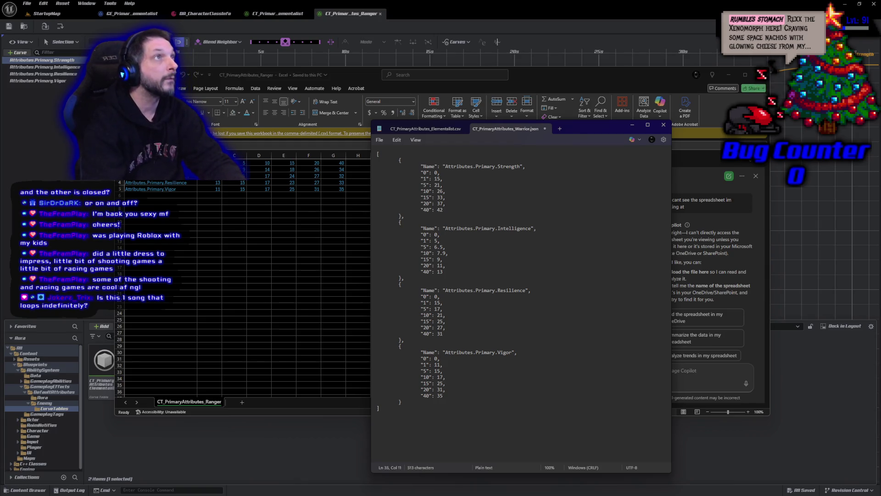
{"action": "left_click", "coordinate": [442, 377]}
{"action": "key", "text": "BackSpace"}
{"action": "type", "text": "6"}
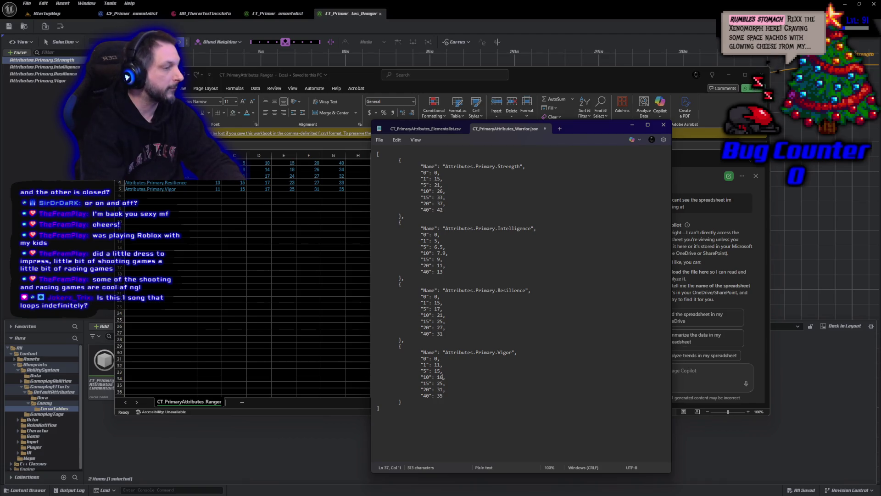
{"action": "key", "text": "BackSpace"}
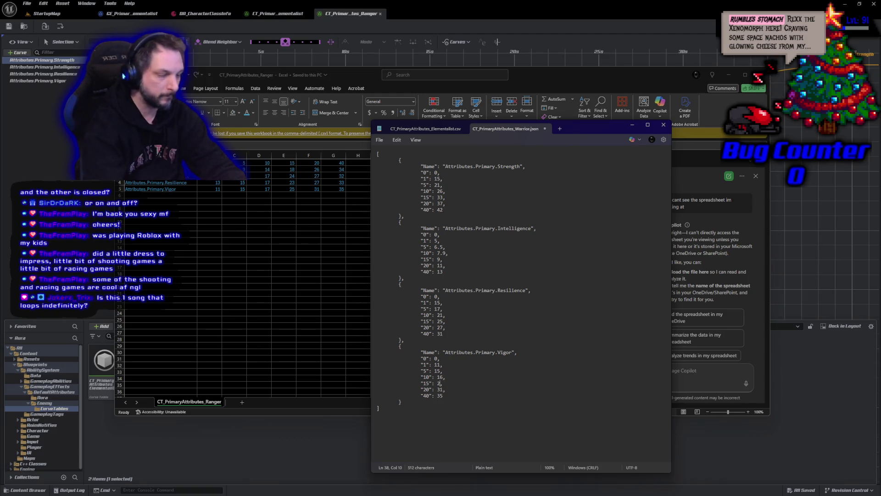
{"action": "type", "text": "1"}
{"action": "key", "text": "Down"}
{"action": "key", "text": "BackSpace"}
{"action": "key", "text": "BackSpace"}
{"action": "type", "text": "25,"}
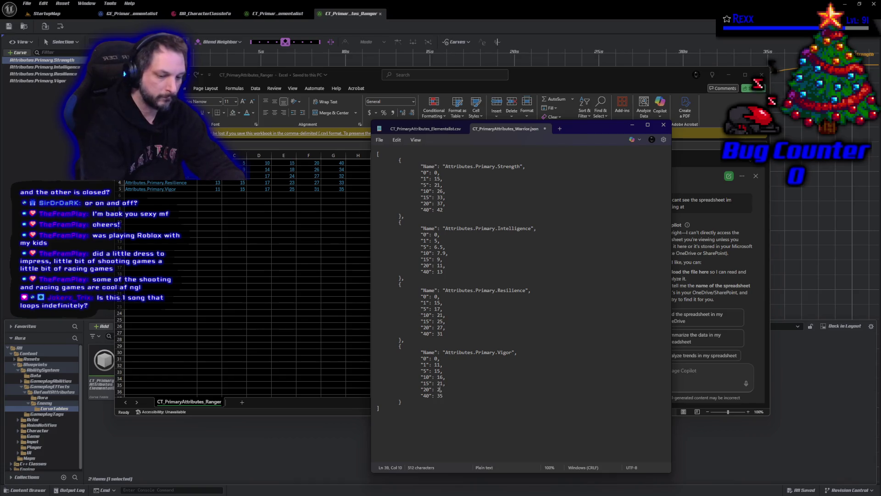
{"action": "key", "text": "BackSpace"}
{"action": "key", "text": "BackSpace"}
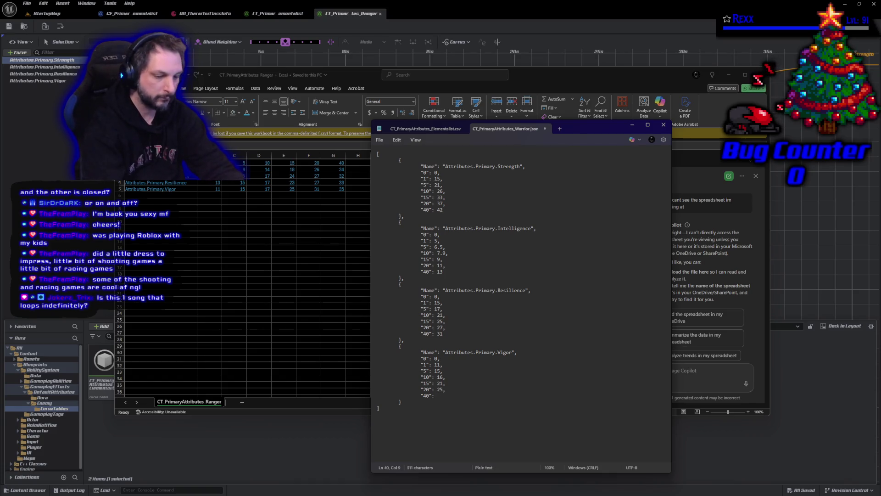
{"action": "type", "text": "29"}
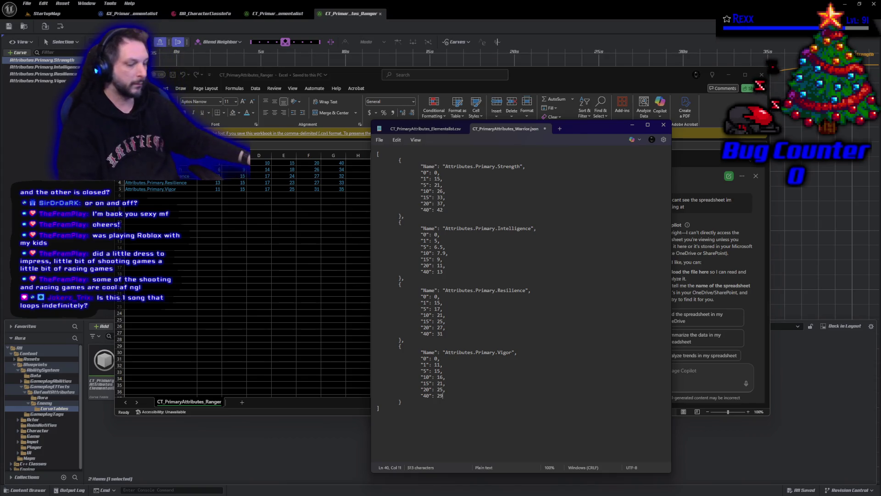
Step: Save the edits to CT_PrimaryAttributes_Warrior.json, close Notepad and return to Unreal Editor
{"action": "key", "text": "ctrl+shift+s"}
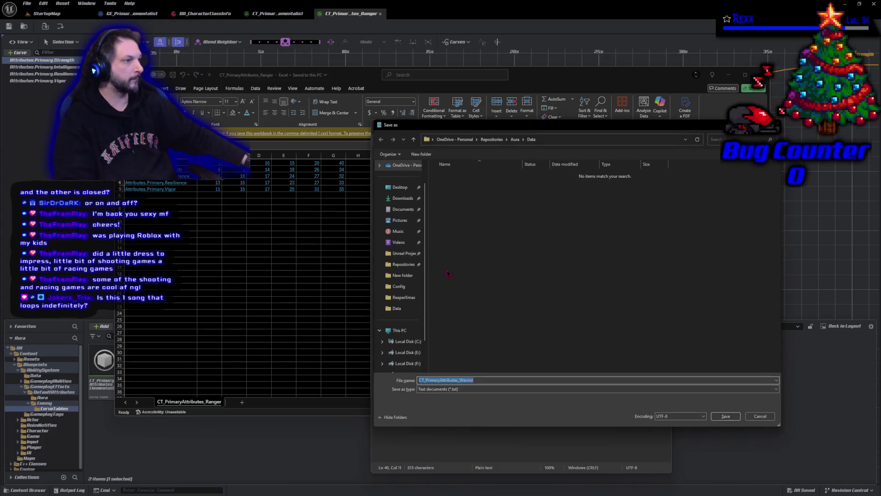
{"action": "key", "text": "Return"}
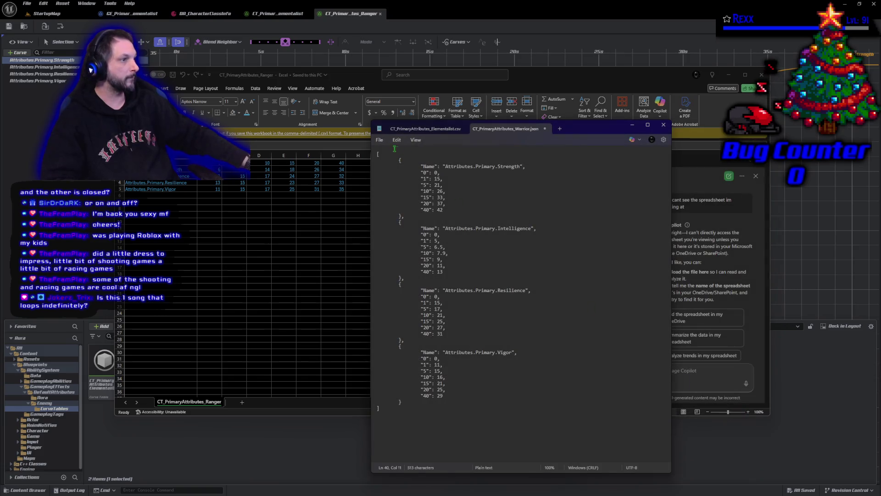
{"action": "left_click", "coordinate": [379, 142]}
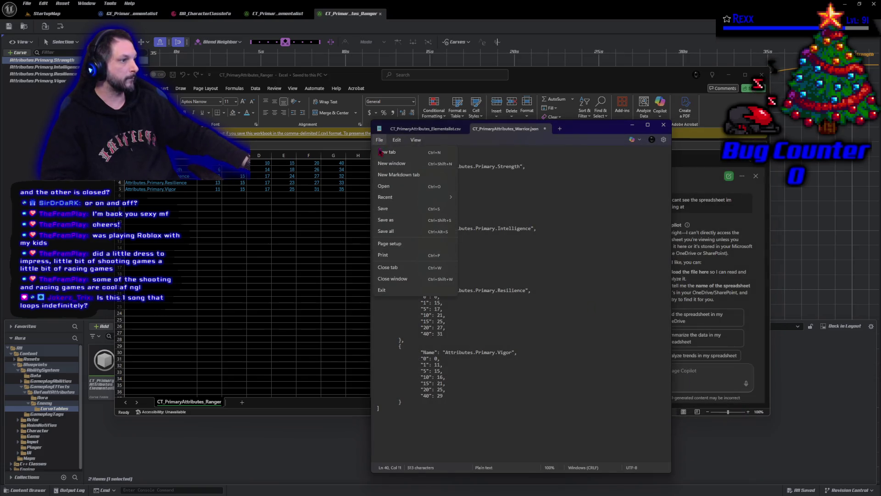
{"action": "left_click", "coordinate": [382, 213]}
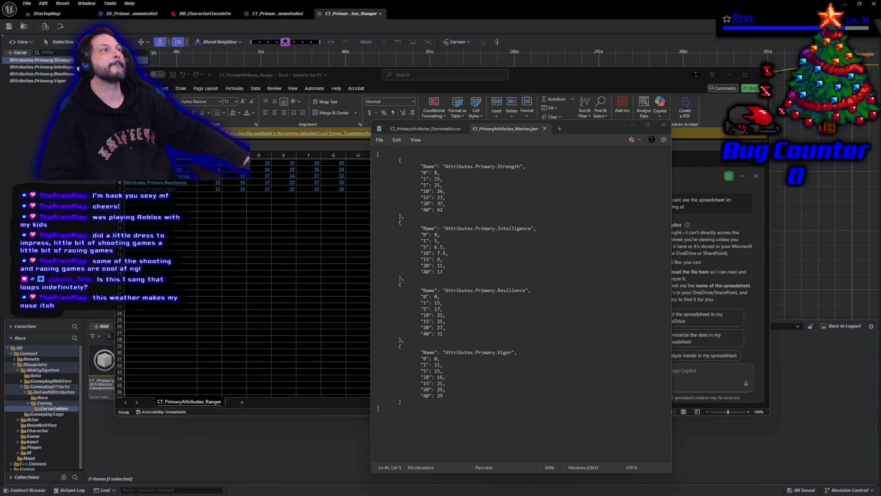
{"action": "left_click", "coordinate": [663, 124]}
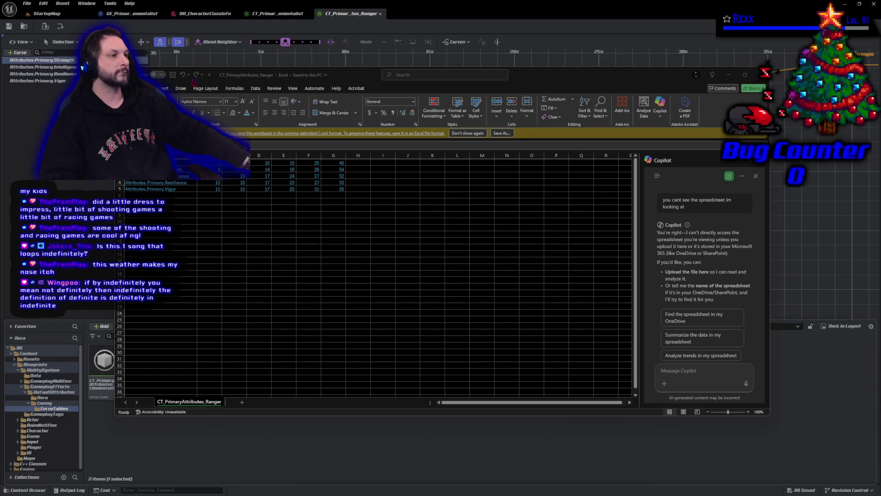
{"action": "left_click", "coordinate": [237, 442]}
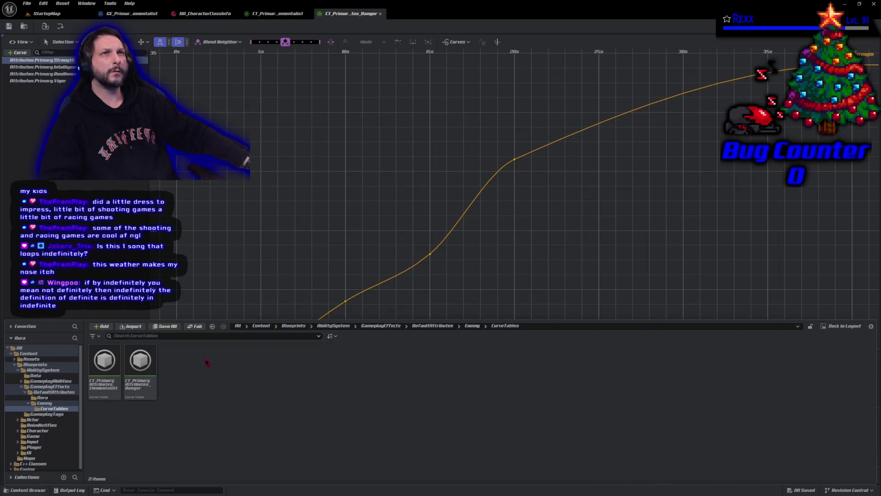
Step: Import CT_PrimaryAttributes_Warrior.json into the CurveTables folder
{"action": "left_click", "coordinate": [133, 329]}
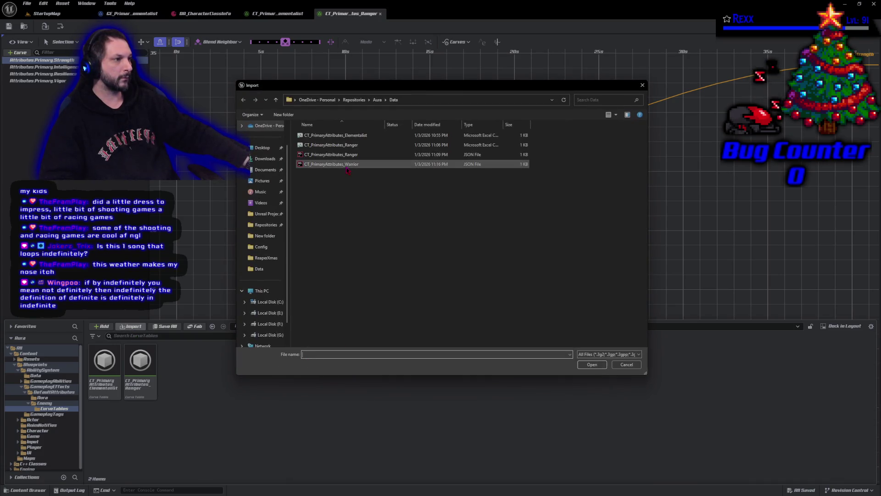
{"action": "left_click", "coordinate": [347, 166]}
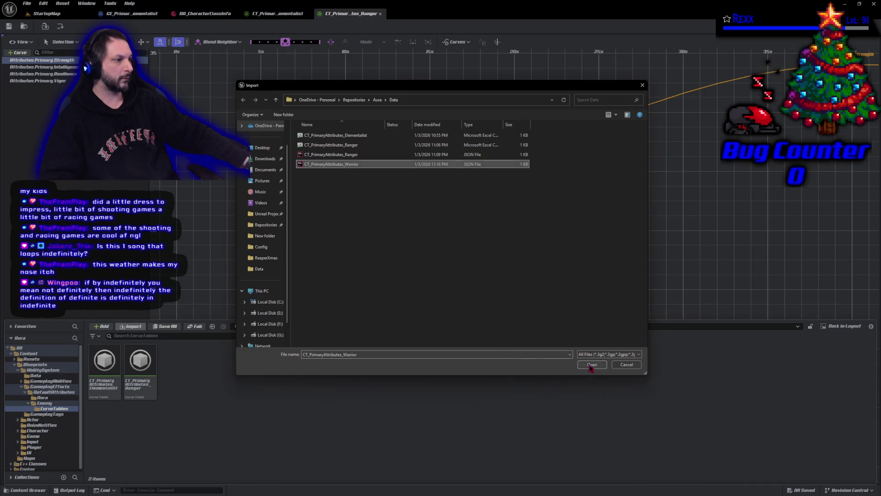
{"action": "left_click", "coordinate": [591, 365]}
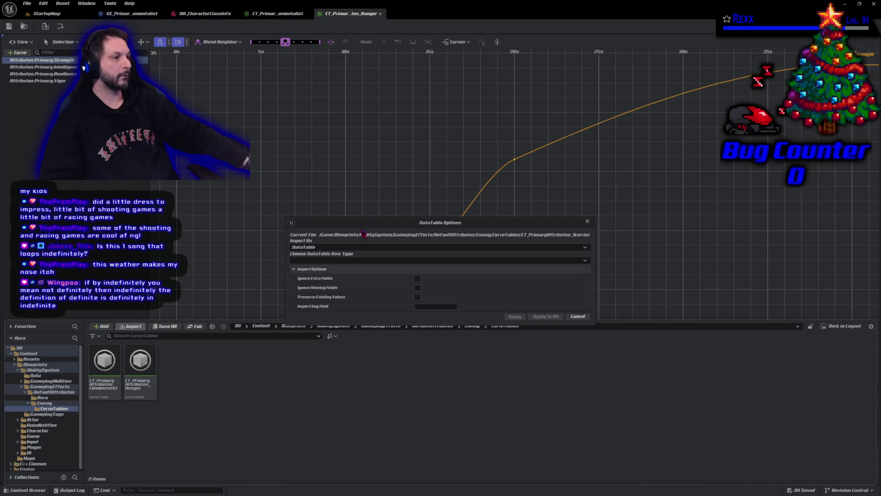
Step: Import it as a CurveTable with Cubic interpolation, then open the new Warrior curve table
{"action": "left_click", "coordinate": [344, 248]}
{"action": "left_click", "coordinate": [305, 261]}
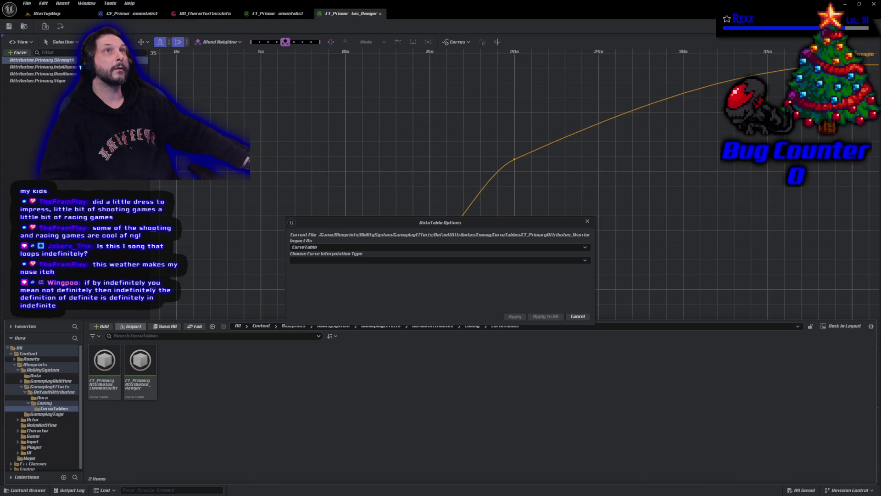
{"action": "left_click", "coordinate": [325, 260]}
{"action": "left_click", "coordinate": [324, 286]}
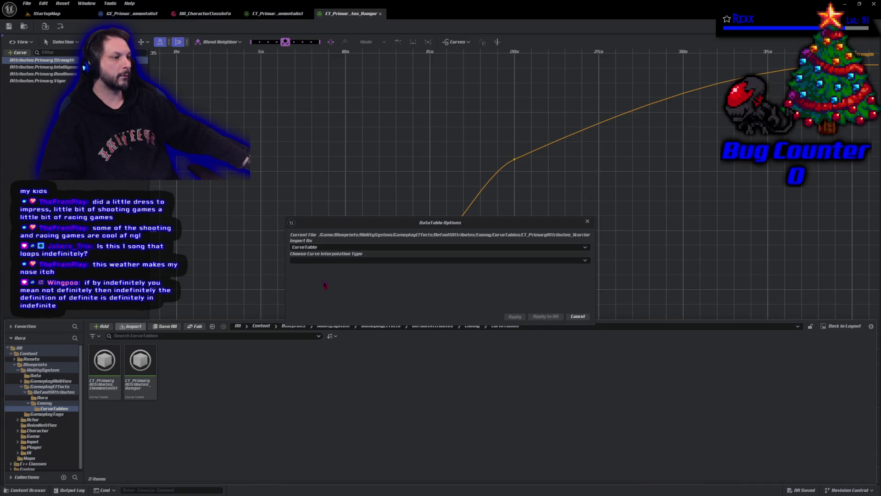
{"action": "left_click", "coordinate": [314, 261]}
{"action": "left_click", "coordinate": [305, 277]}
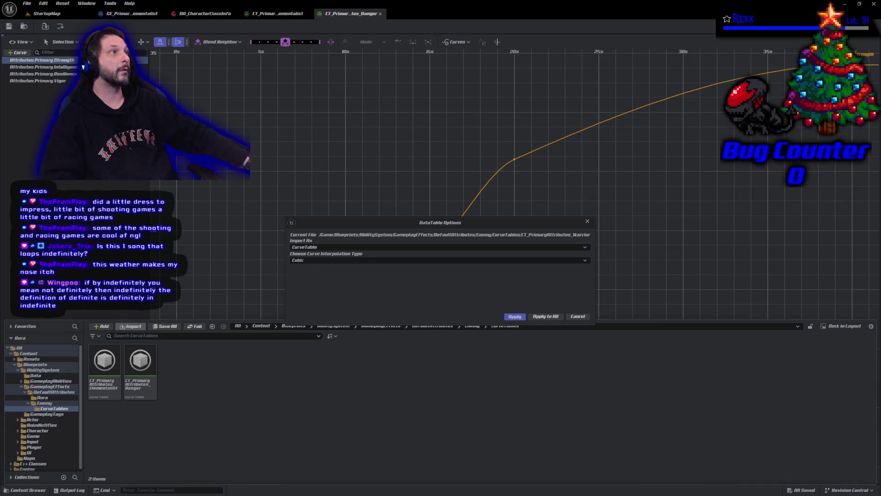
{"action": "left_click", "coordinate": [516, 317]}
{"action": "left_click", "coordinate": [183, 374]}
{"action": "double_click", "coordinate": [183, 374]}
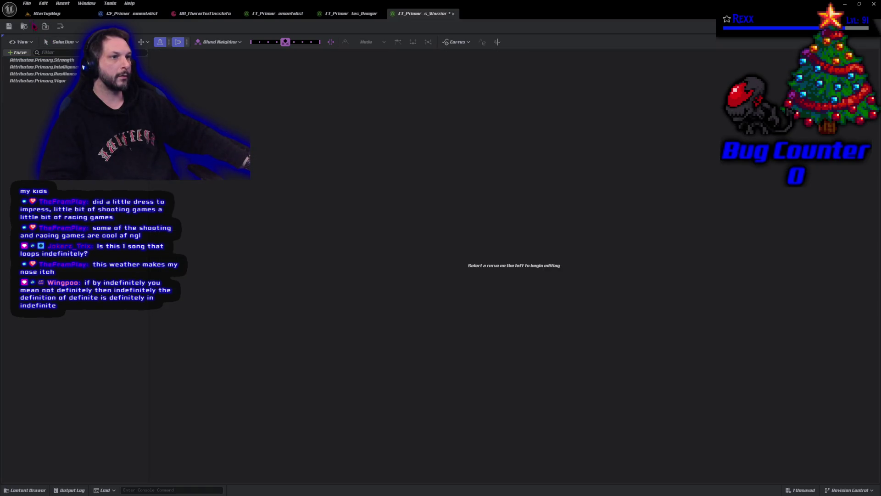
Step: Save CT_PrimaryAttributes_Warrior and plot its Attributes.Primary.Strength curve
{"action": "left_click", "coordinate": [30, 4]}
{"action": "left_click", "coordinate": [45, 46]}
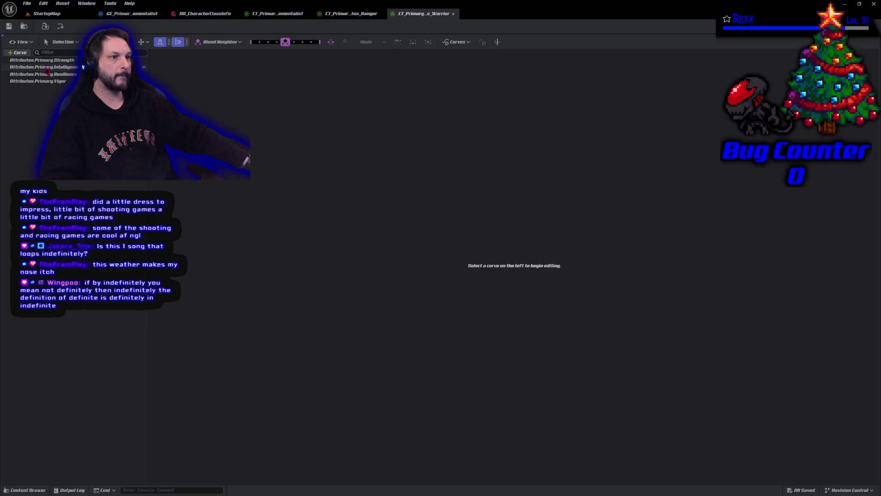
{"action": "left_click", "coordinate": [50, 61]}
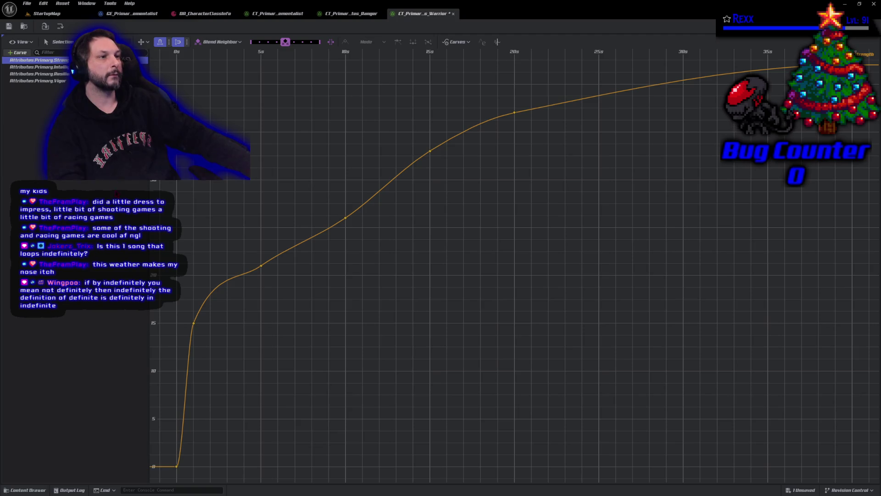
{"action": "left_click", "coordinate": [25, 489]}
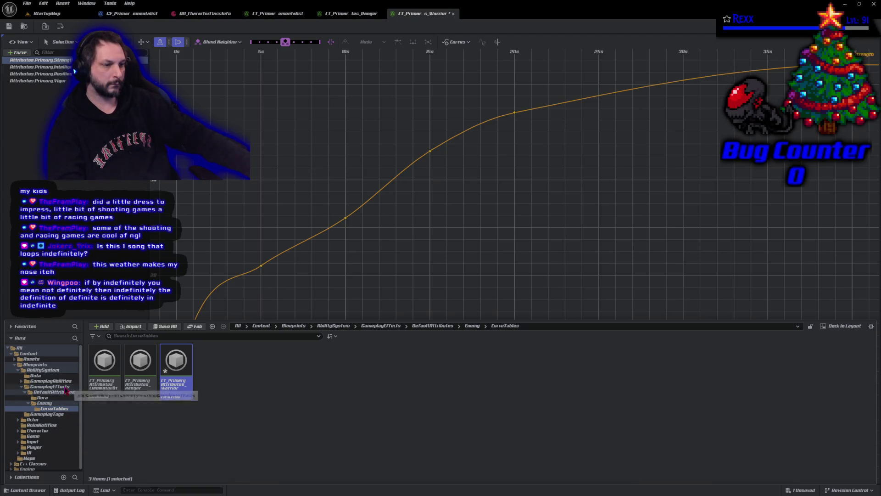
Step: Open GE_PrimaryAttributes_Ranger from GameplayEffects > DefaultAttributes > Enemy
{"action": "left_click", "coordinate": [64, 388]}
{"action": "double_click", "coordinate": [104, 362]}
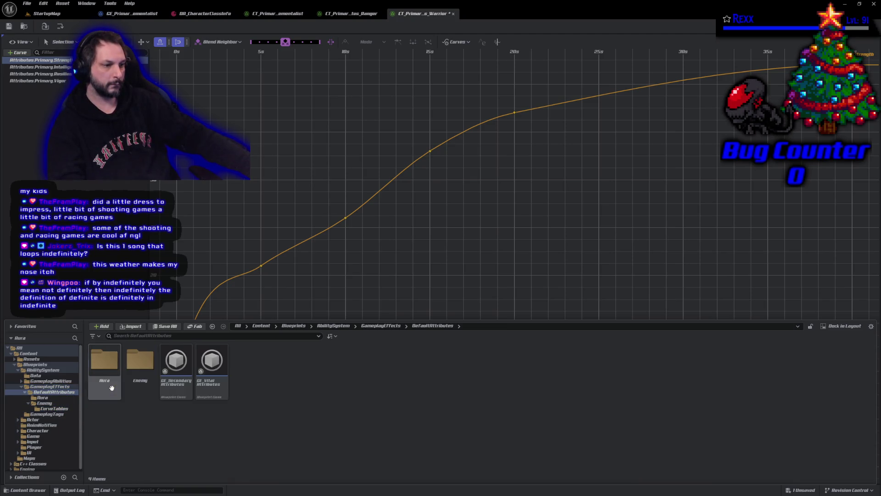
{"action": "double_click", "coordinate": [135, 378]}
{"action": "double_click", "coordinate": [178, 387]}
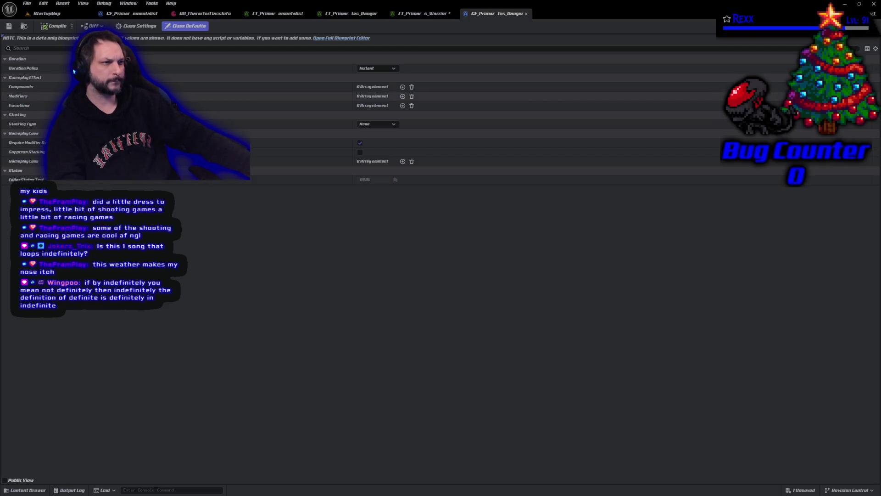
Step: Add four modifiers to the Ranger effect and expand each one
{"action": "left_click", "coordinate": [402, 96]}
{"action": "left_click", "coordinate": [403, 96]}
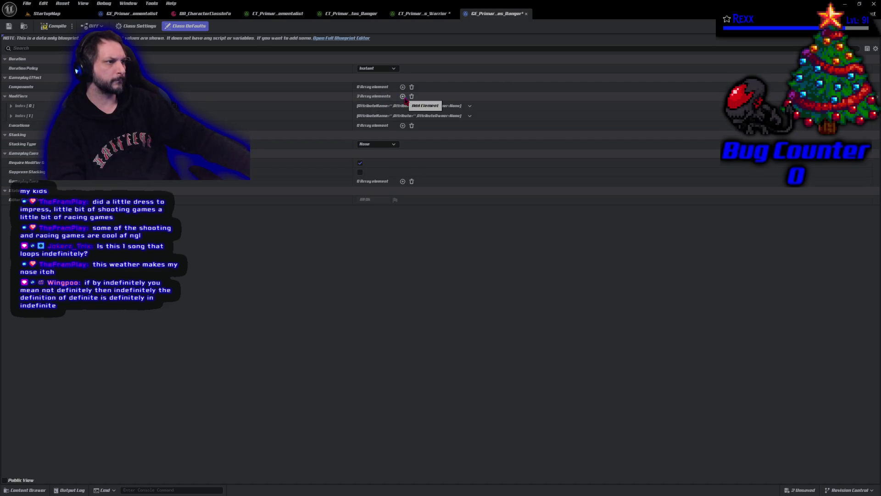
{"action": "left_click", "coordinate": [403, 96]}
{"action": "left_click", "coordinate": [403, 96]}
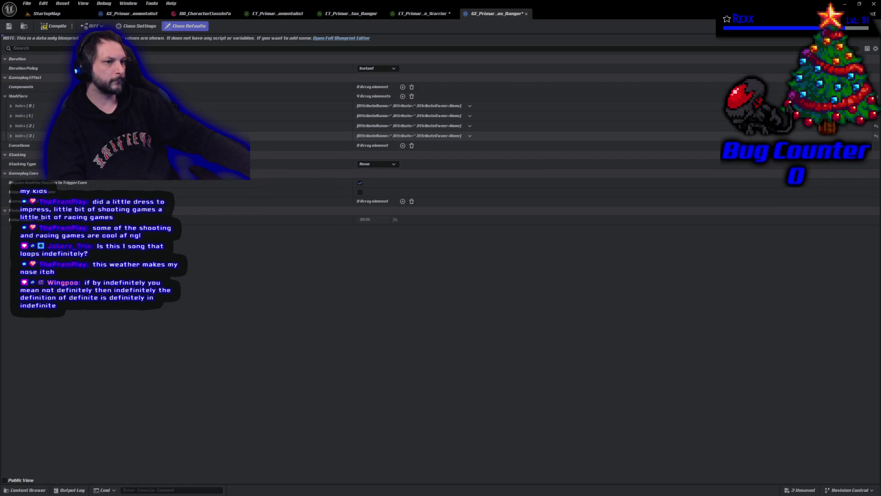
{"action": "left_click", "coordinate": [11, 136]}
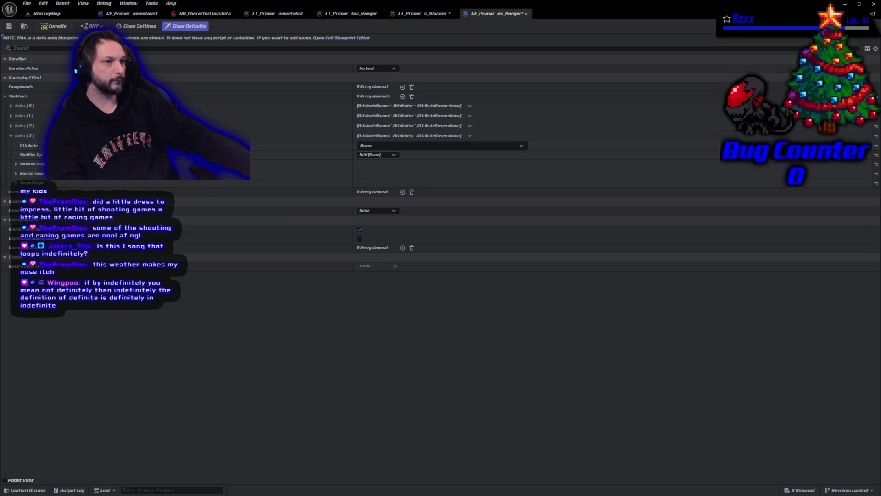
{"action": "left_click", "coordinate": [11, 125]}
{"action": "left_click", "coordinate": [11, 116]}
{"action": "left_click", "coordinate": [11, 106]}
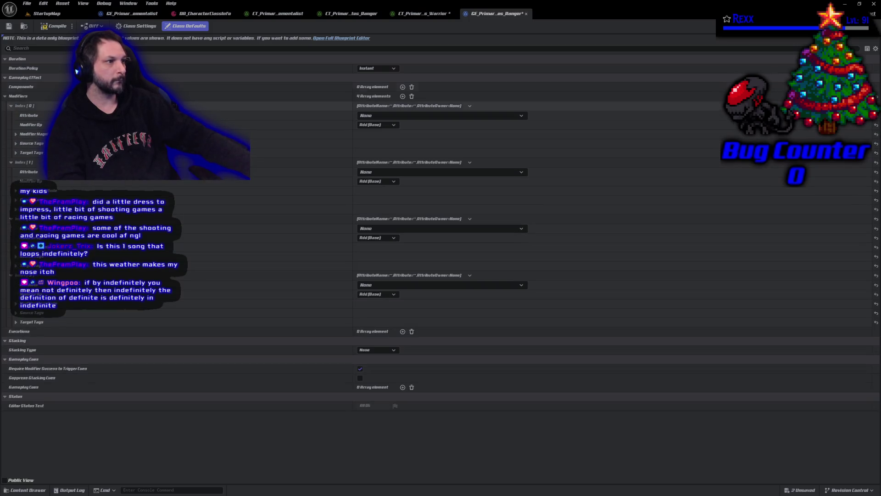
Step: Make the first modifier Override Strength using CT_PrimaryAttributes_Ranger's Attributes.Primary.Strength curve
{"action": "left_click", "coordinate": [394, 116]}
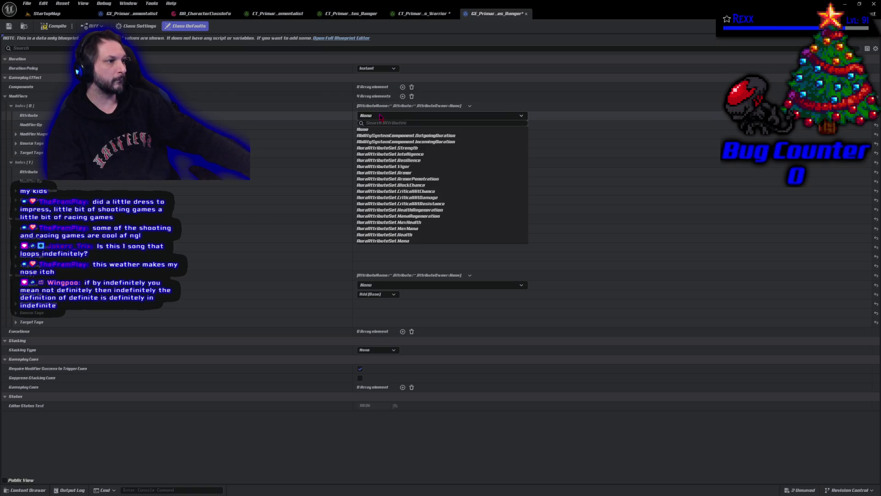
{"action": "left_click", "coordinate": [396, 148]}
{"action": "left_click", "coordinate": [381, 125]}
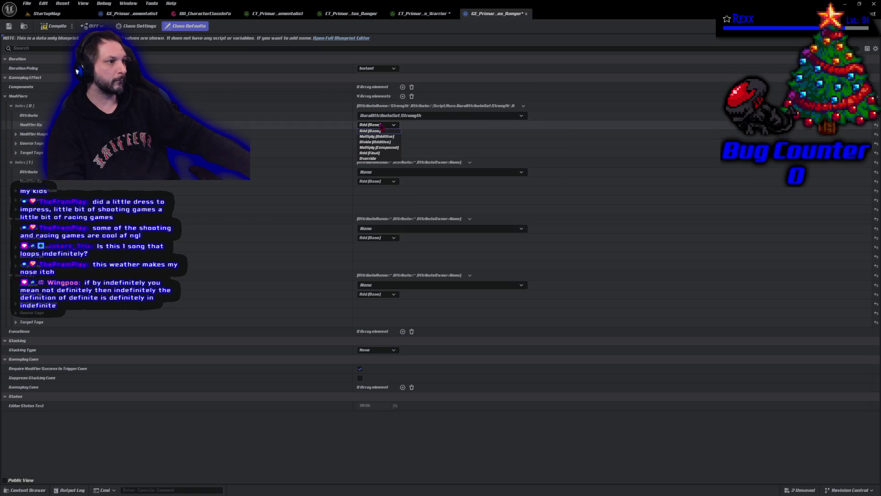
{"action": "left_click", "coordinate": [369, 158]}
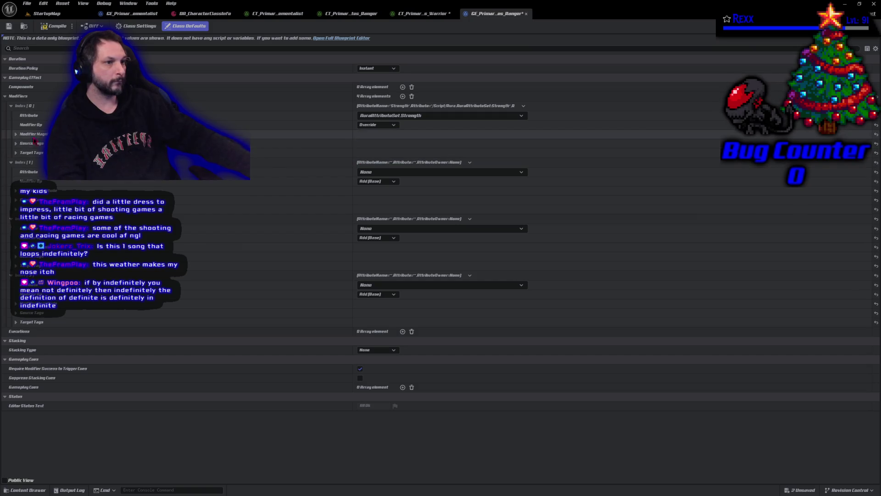
{"action": "left_click", "coordinate": [15, 134]}
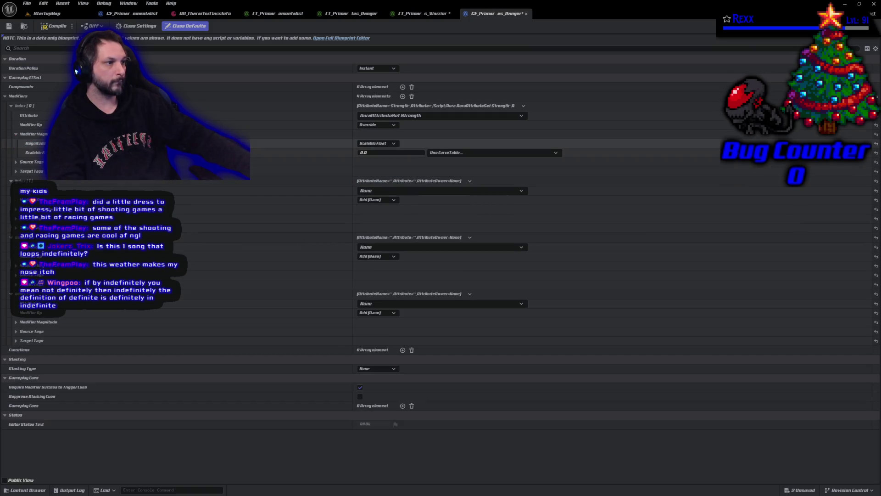
{"action": "left_click", "coordinate": [447, 152]}
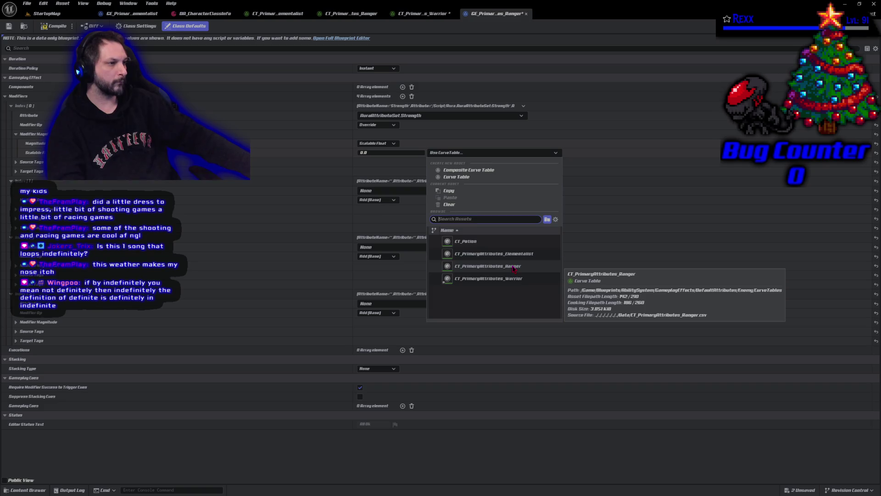
{"action": "left_click", "coordinate": [514, 266]}
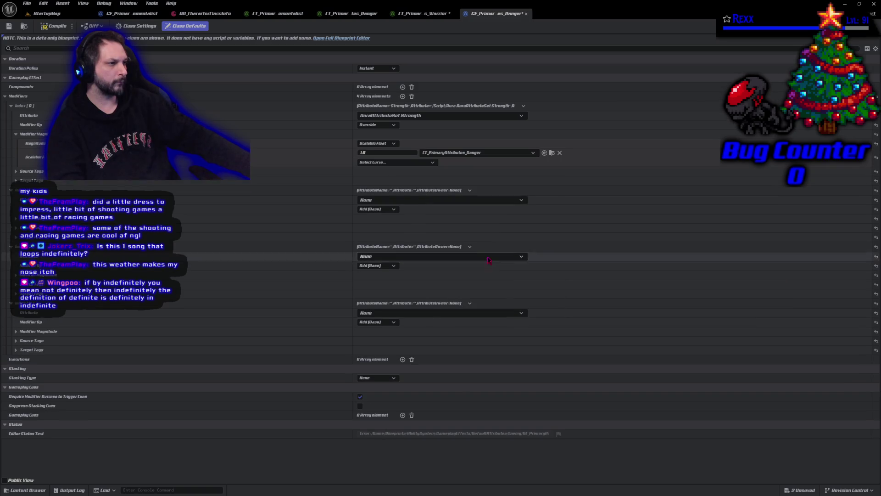
{"action": "left_click", "coordinate": [404, 163]}
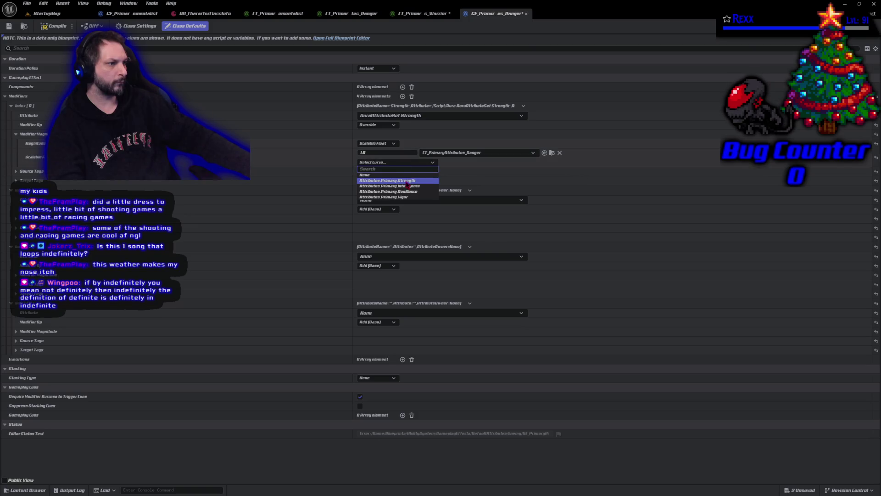
{"action": "left_click", "coordinate": [407, 181]}
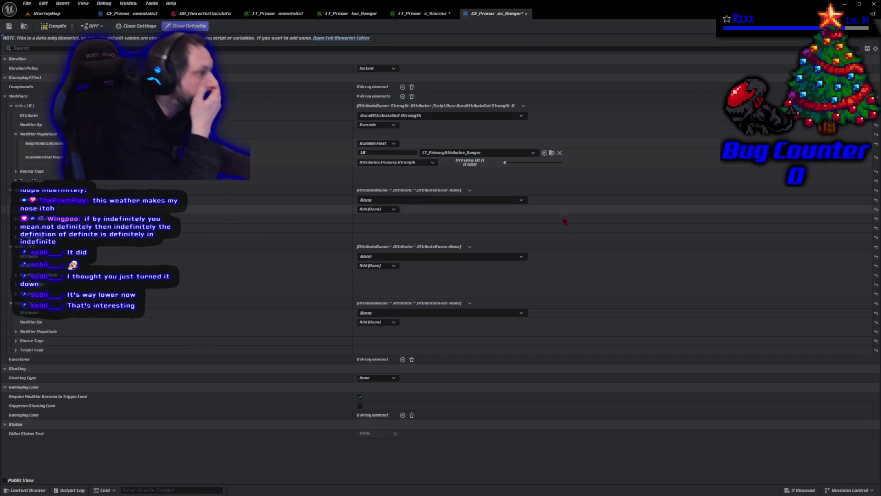
Step: Point modifiers two, three and four at Intelligence, Resilience and Vigor
{"action": "left_click", "coordinate": [439, 203]}
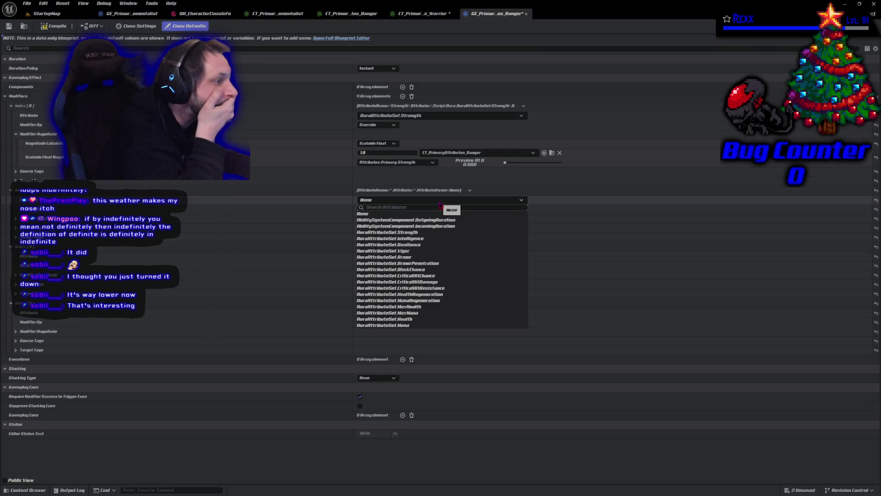
{"action": "left_click", "coordinate": [409, 242]}
{"action": "left_click", "coordinate": [410, 256]}
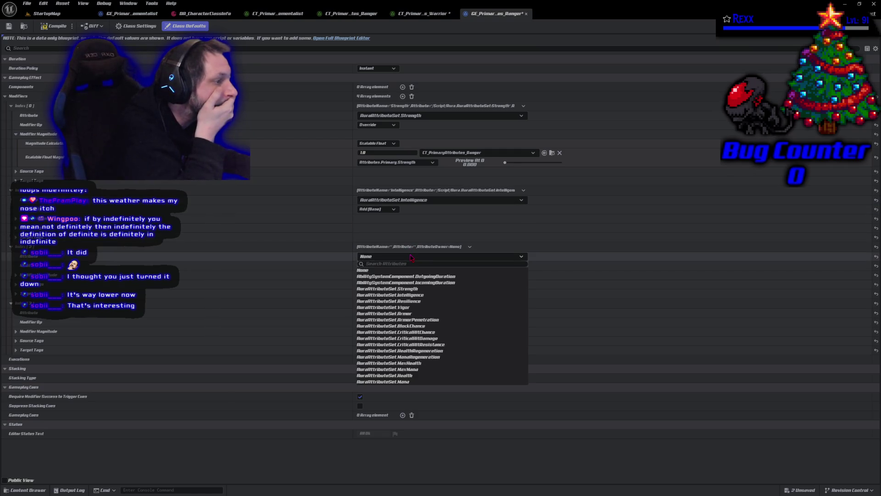
{"action": "left_click", "coordinate": [406, 301]}
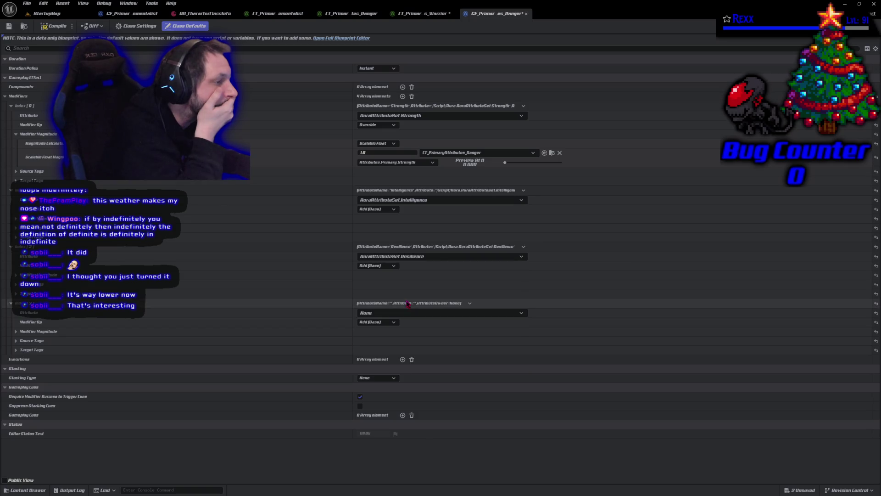
{"action": "left_click", "coordinate": [407, 313]}
{"action": "left_click", "coordinate": [396, 363]}
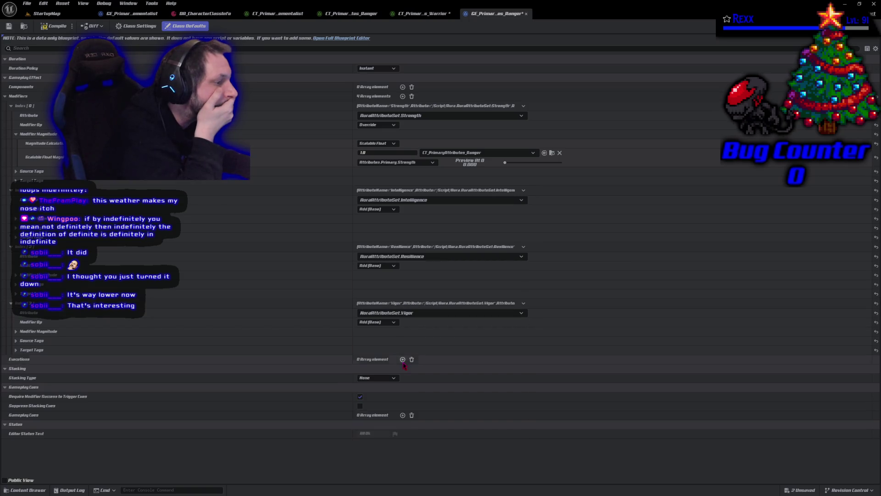
Step: Set the Intelligence, Resilience and Vigor modifiers' operation to Override
{"action": "left_click", "coordinate": [377, 208]}
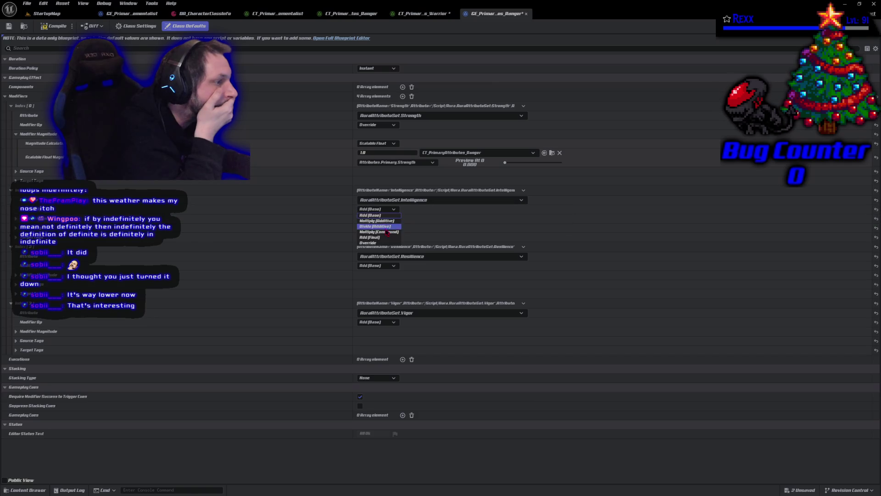
{"action": "key", "text": "Escape"}
{"action": "left_click", "coordinate": [377, 265]}
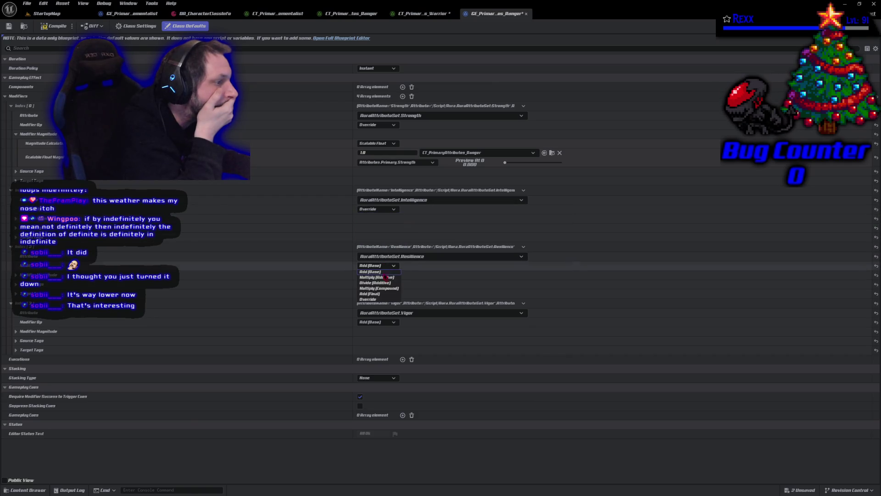
{"action": "left_click", "coordinate": [376, 299]}
{"action": "left_click", "coordinate": [377, 322]}
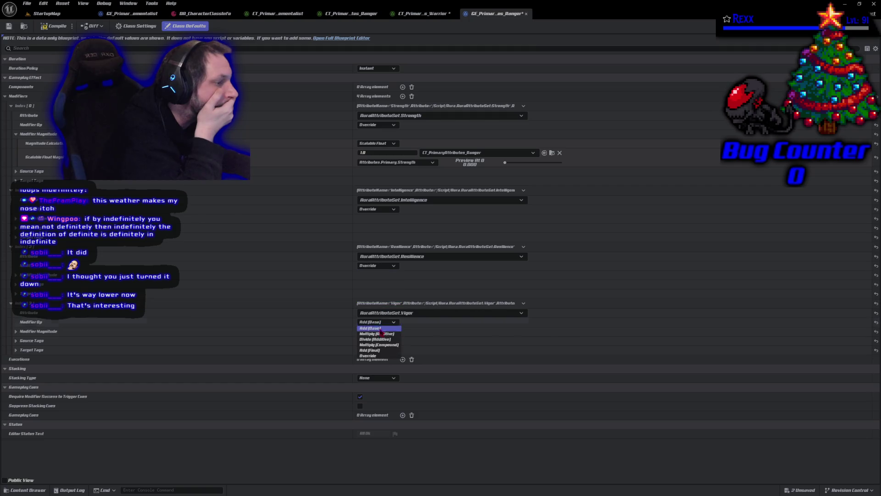
{"action": "left_click", "coordinate": [375, 356]}
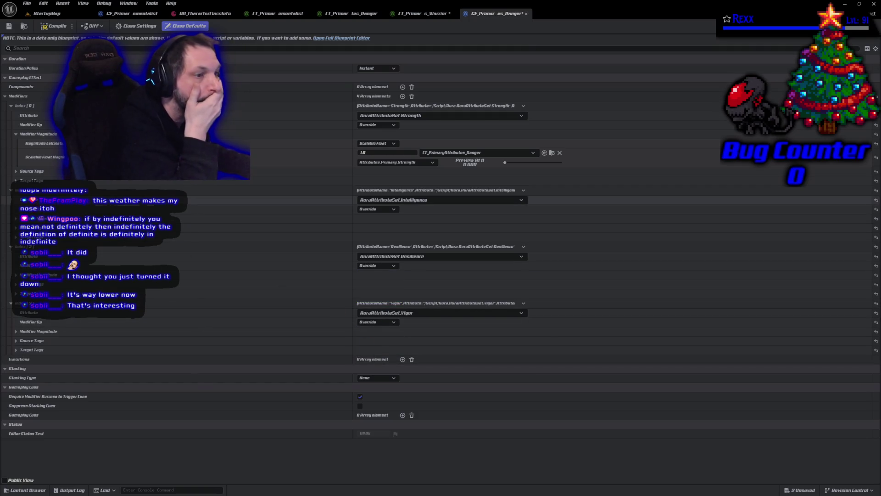
{"action": "left_click", "coordinate": [17, 219]}
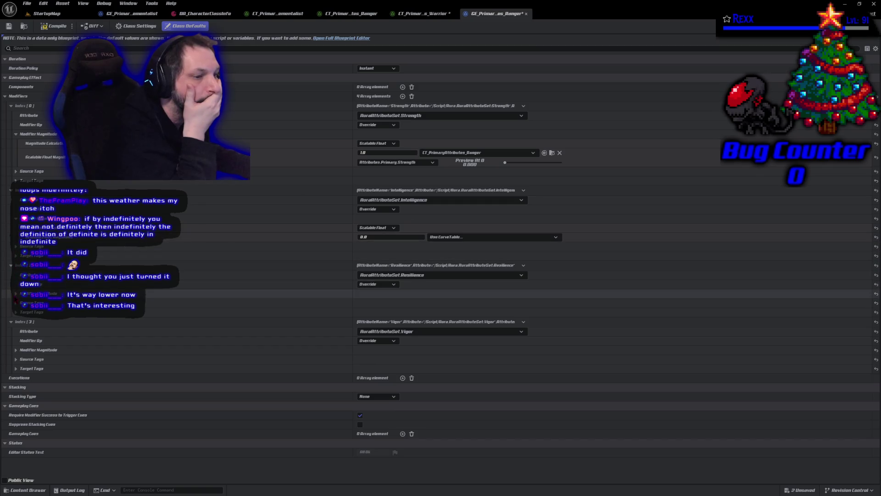
Step: Set CT_PrimaryAttributes_Ranger as the curve table for the Intelligence, Resilience and Vigor modifiers
{"action": "left_click", "coordinate": [16, 294]}
{"action": "left_click", "coordinate": [16, 368]}
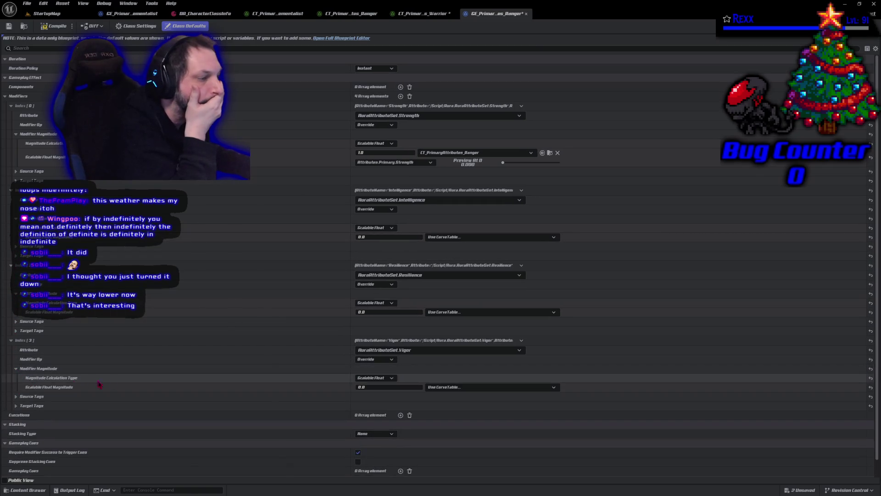
{"action": "left_click", "coordinate": [443, 387]}
{"action": "left_click", "coordinate": [443, 387]}
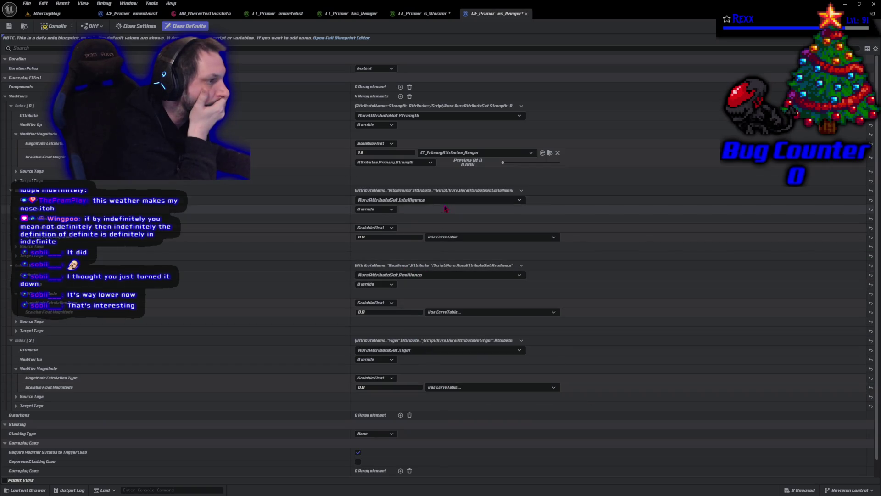
{"action": "left_click", "coordinate": [456, 238]}
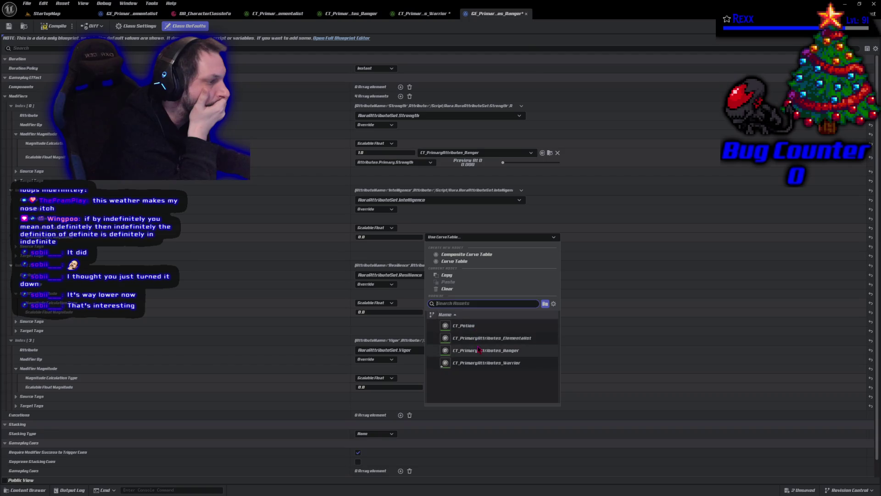
{"action": "left_click", "coordinate": [477, 350]}
{"action": "left_click", "coordinate": [475, 322]}
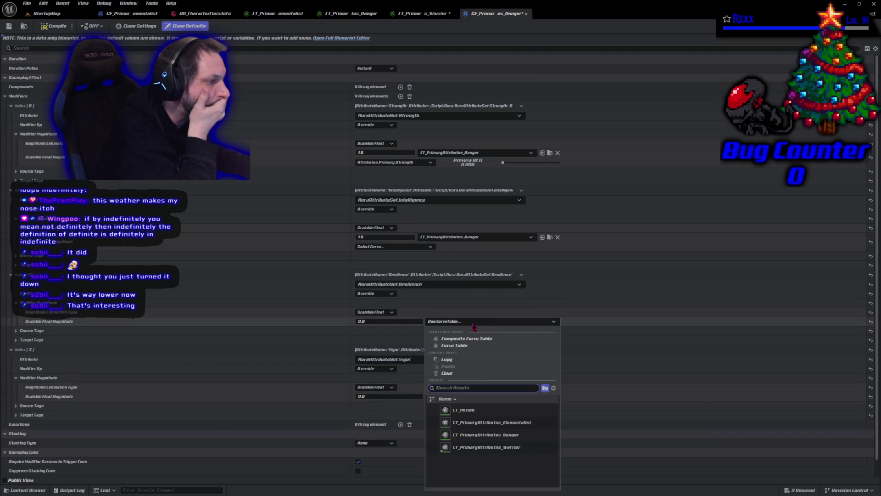
{"action": "left_click", "coordinate": [477, 433]}
{"action": "left_click", "coordinate": [477, 407]}
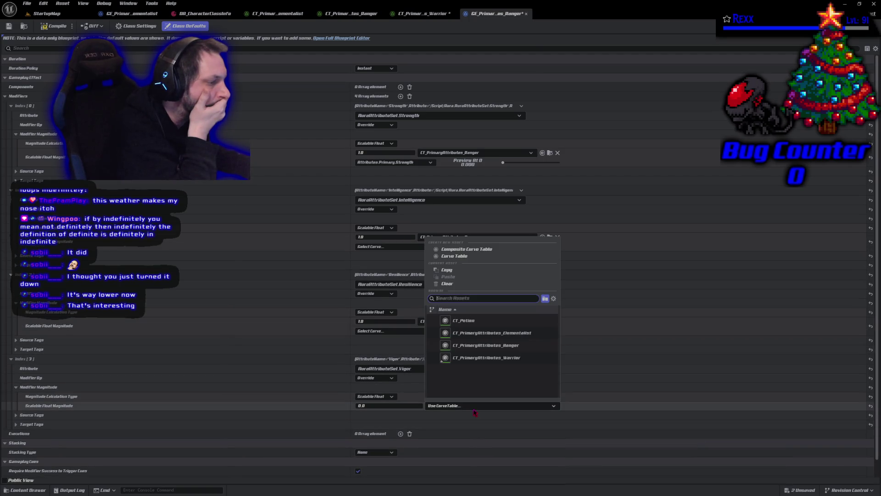
{"action": "left_click", "coordinate": [477, 348]}
Step: Choose the Attributes.Primary.Resilience, Intelligence and Vigor curves for their matching modifiers
{"action": "left_click", "coordinate": [430, 331]}
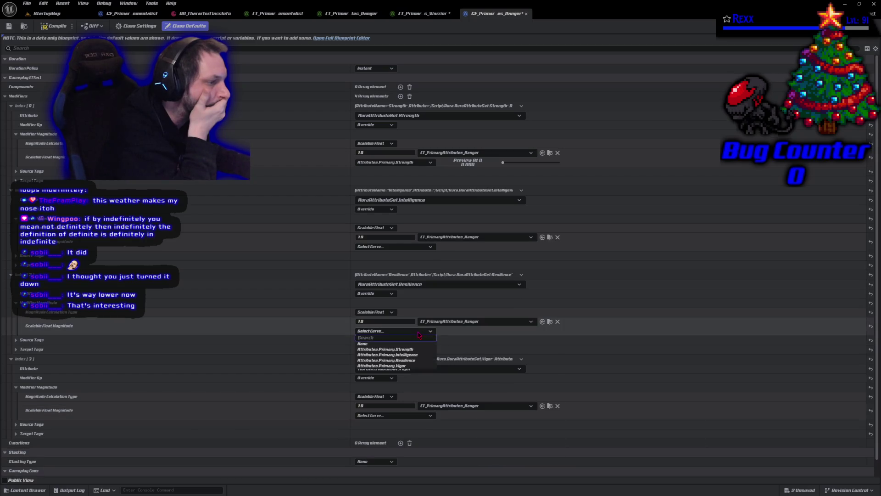
{"action": "left_click", "coordinate": [409, 360]}
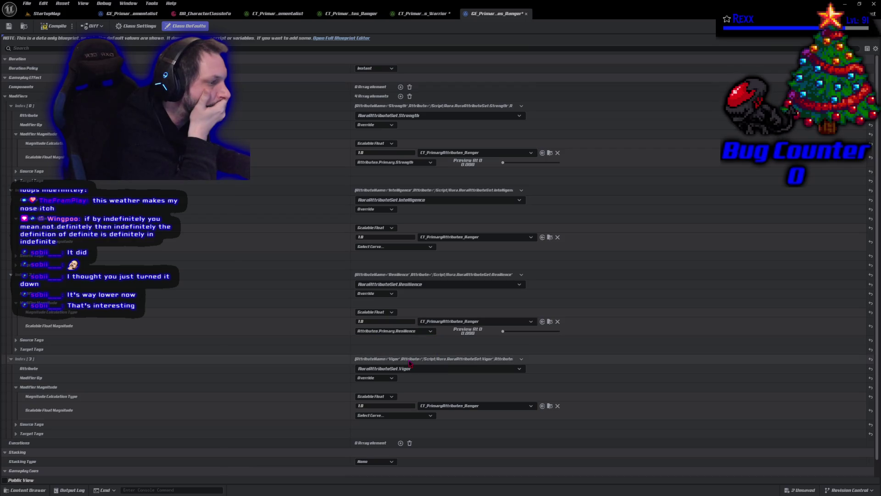
{"action": "left_click", "coordinate": [410, 247]}
{"action": "left_click", "coordinate": [410, 271]}
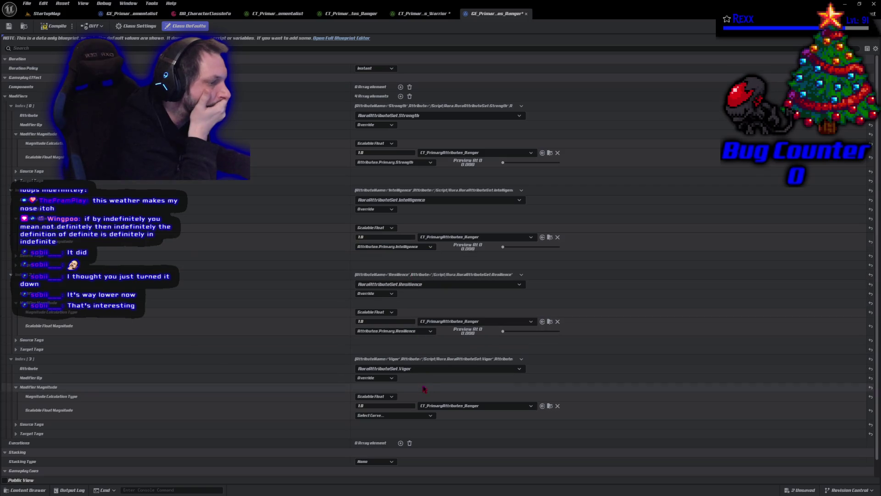
{"action": "left_click", "coordinate": [413, 416]}
{"action": "left_click", "coordinate": [400, 450]}
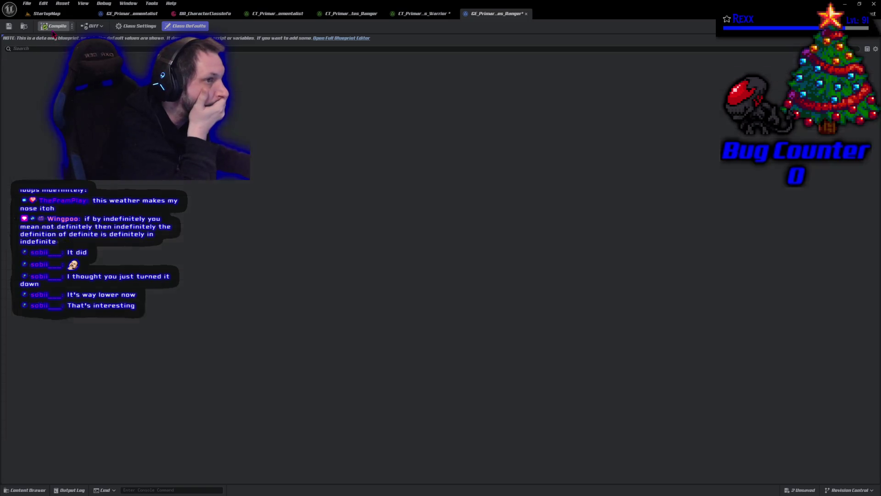
Step: Save all modified assets via File > Save All and open the Content Drawer
{"action": "left_click", "coordinate": [28, 3]}
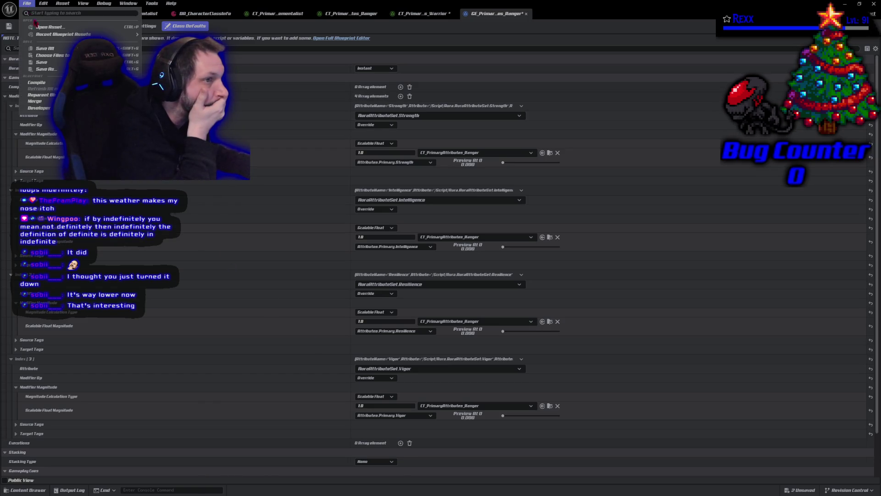
{"action": "left_click", "coordinate": [46, 51]}
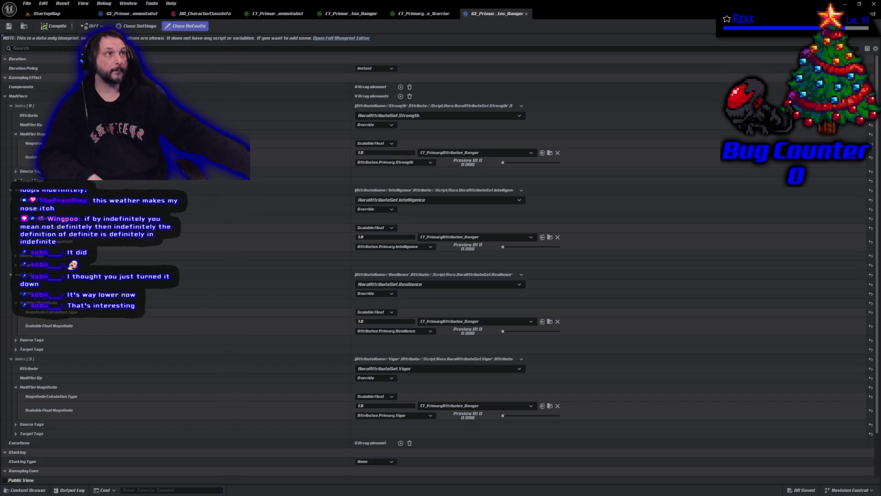
{"action": "left_click", "coordinate": [31, 490]}
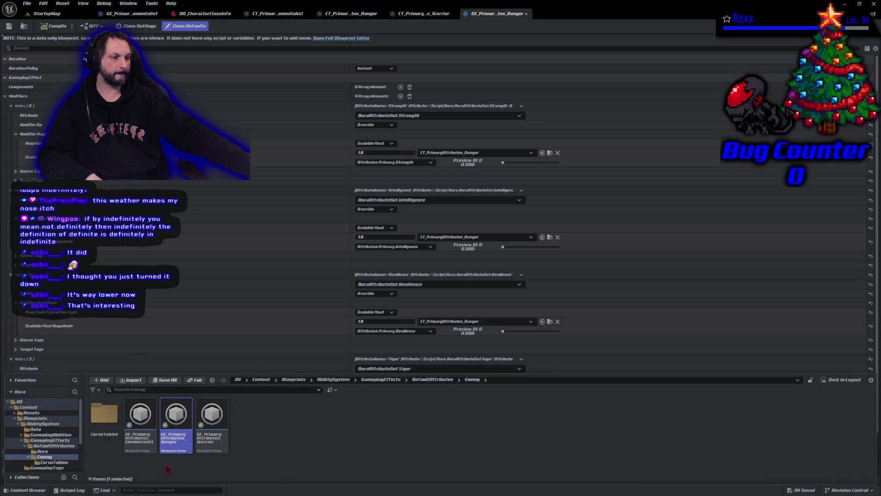
Step: Open the Warrior primary-attributes gameplay effect and add modifiers until it has four
{"action": "double_click", "coordinate": [212, 420]}
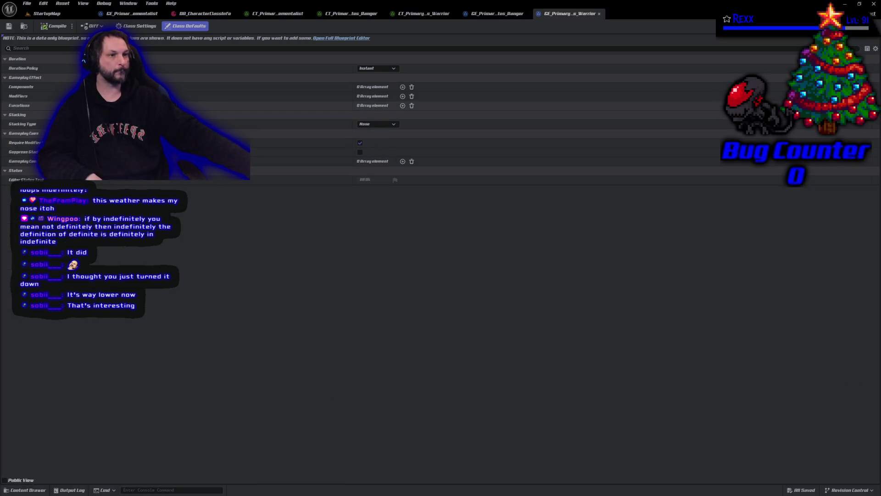
{"action": "left_click", "coordinate": [402, 97]}
{"action": "left_click", "coordinate": [402, 97]}
{"action": "left_click", "coordinate": [402, 96]}
{"action": "left_click", "coordinate": [403, 96]}
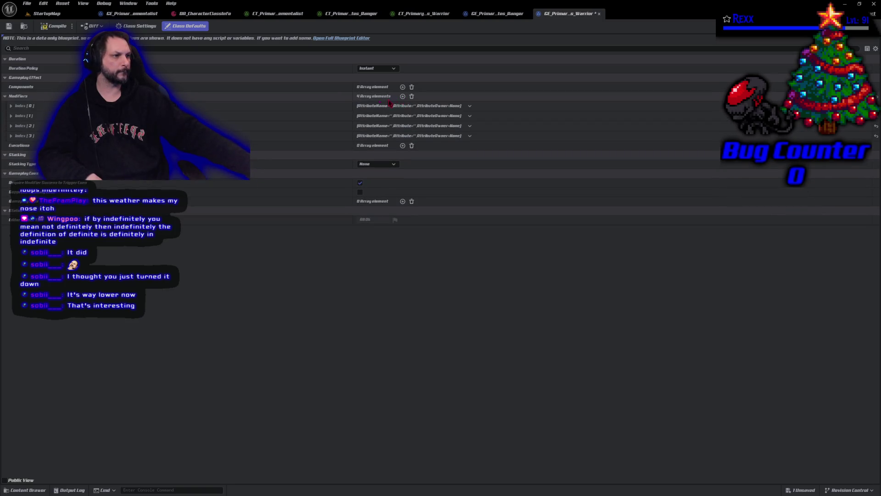
Step: Expand modifiers Index [0]–[3] and each of their Modifier Magnitude sections
{"action": "left_click", "coordinate": [11, 136]}
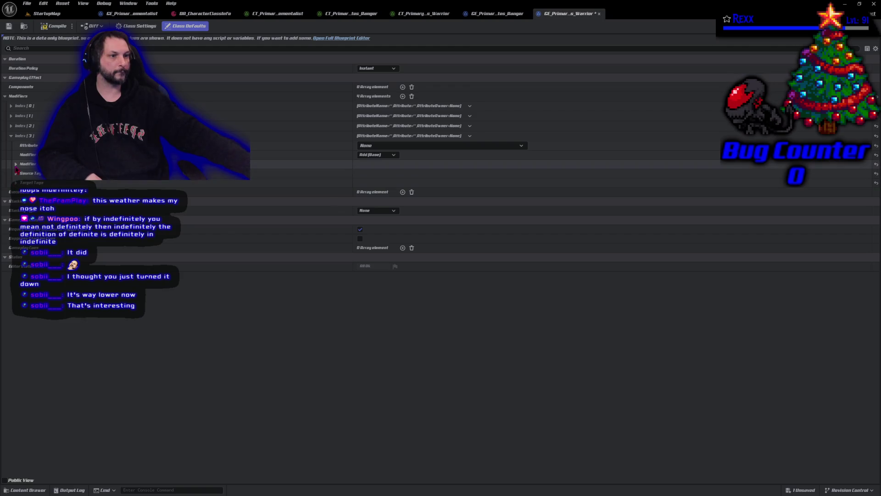
{"action": "left_click", "coordinate": [16, 165]}
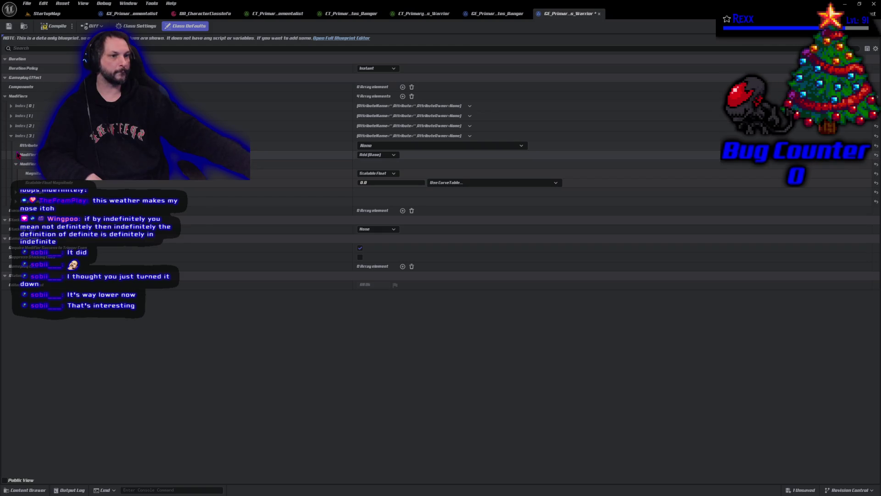
{"action": "left_click", "coordinate": [11, 126]}
{"action": "left_click", "coordinate": [15, 153]}
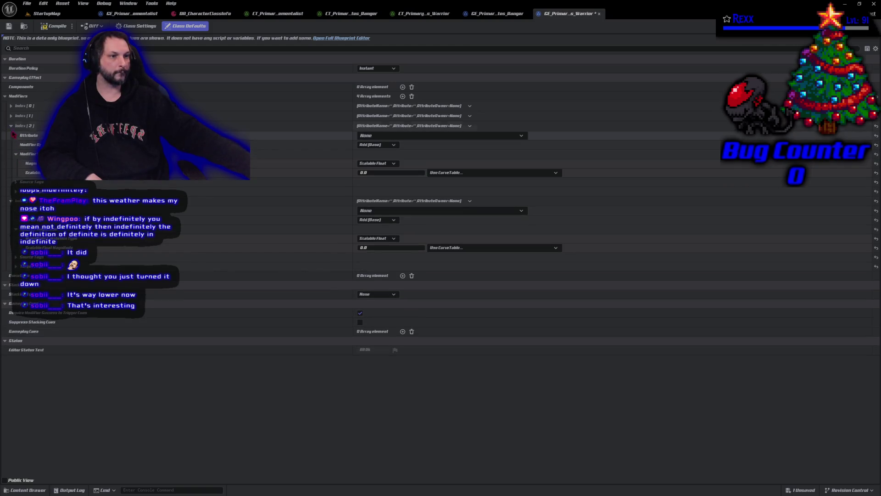
{"action": "left_click", "coordinate": [11, 115]}
{"action": "left_click", "coordinate": [16, 143]}
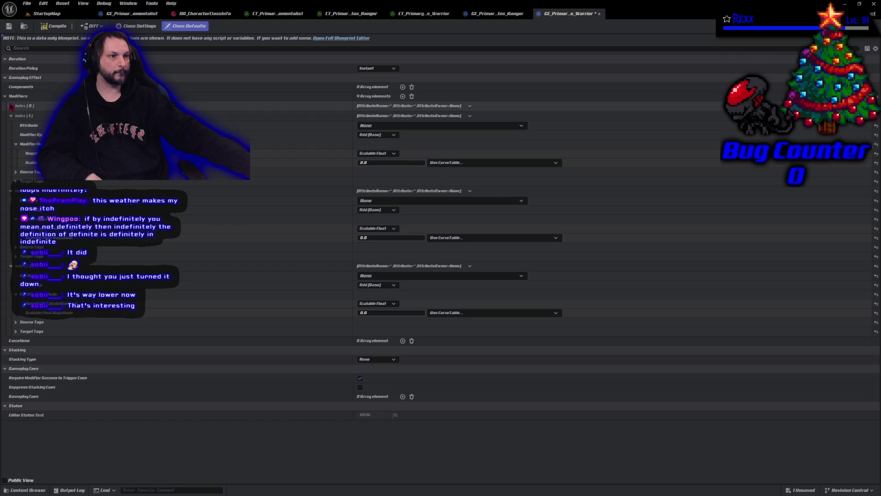
{"action": "left_click", "coordinate": [11, 105]}
{"action": "left_click", "coordinate": [16, 134]}
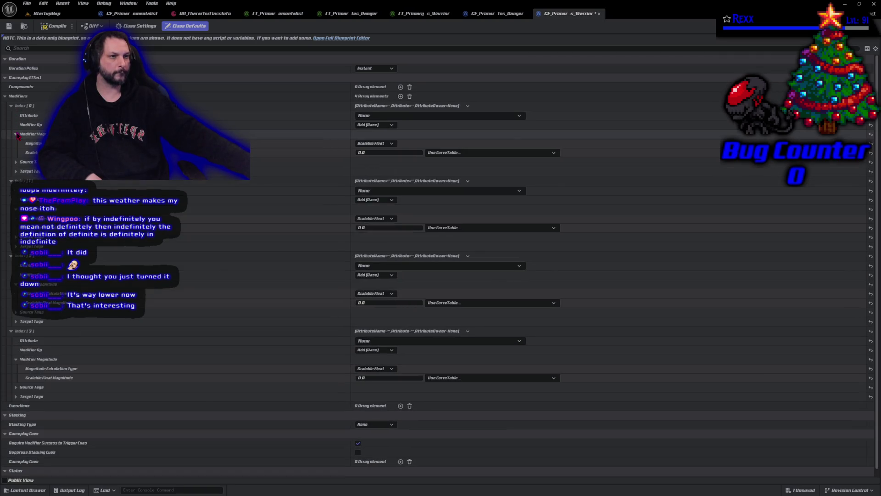
Step: Target the four modifiers at Strength, Intelligence, Resilience and Vigor respectively
{"action": "left_click", "coordinate": [416, 115]}
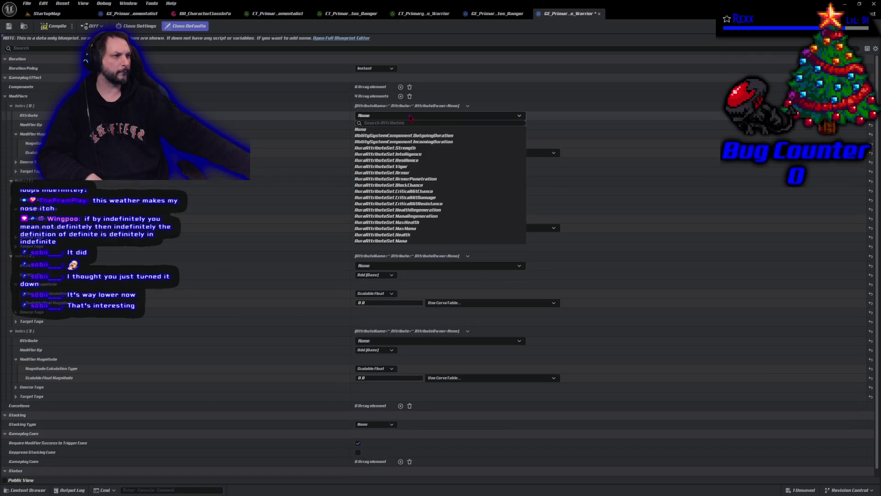
{"action": "left_click", "coordinate": [416, 148]}
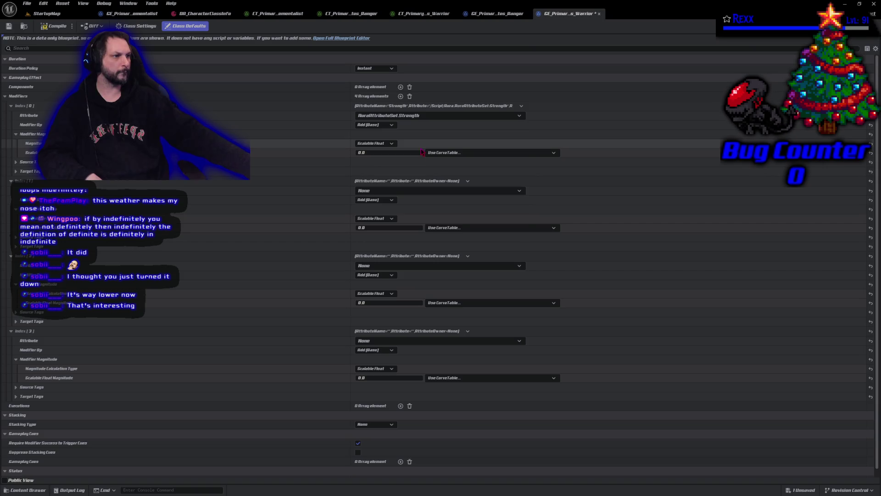
{"action": "left_click", "coordinate": [413, 190]}
{"action": "left_click", "coordinate": [416, 229]}
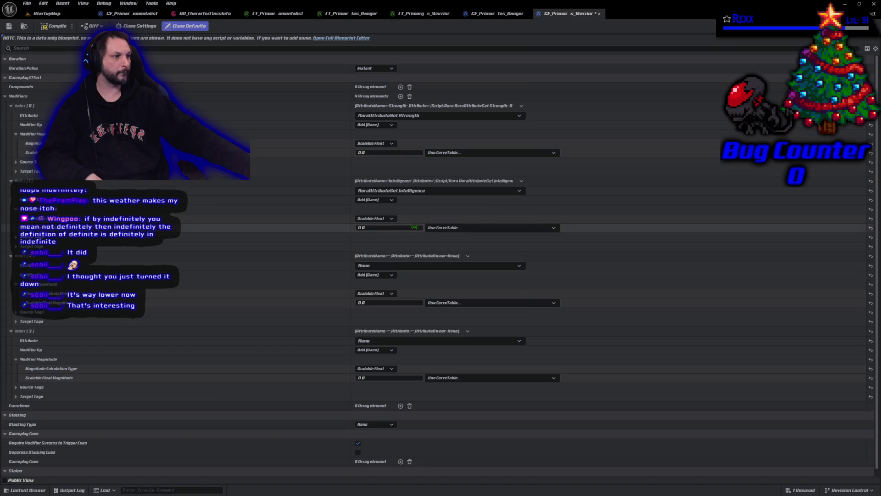
{"action": "left_click", "coordinate": [424, 265]}
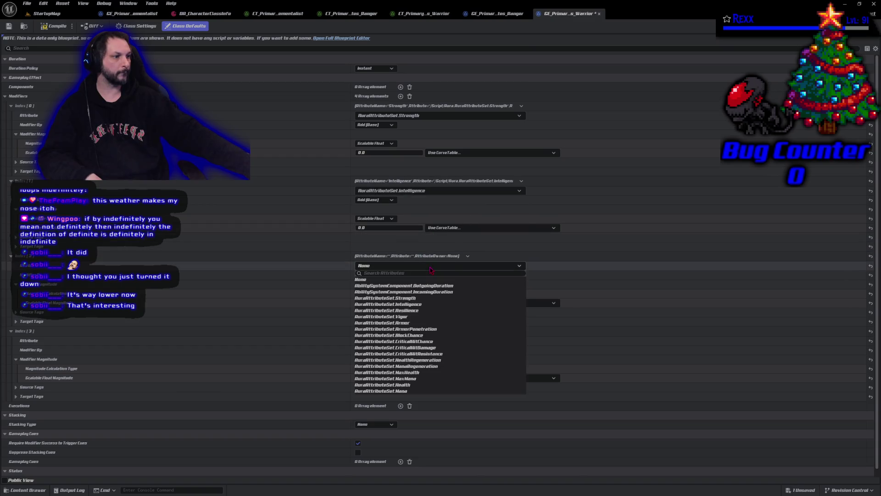
{"action": "left_click", "coordinate": [404, 310]}
{"action": "left_click", "coordinate": [415, 340]}
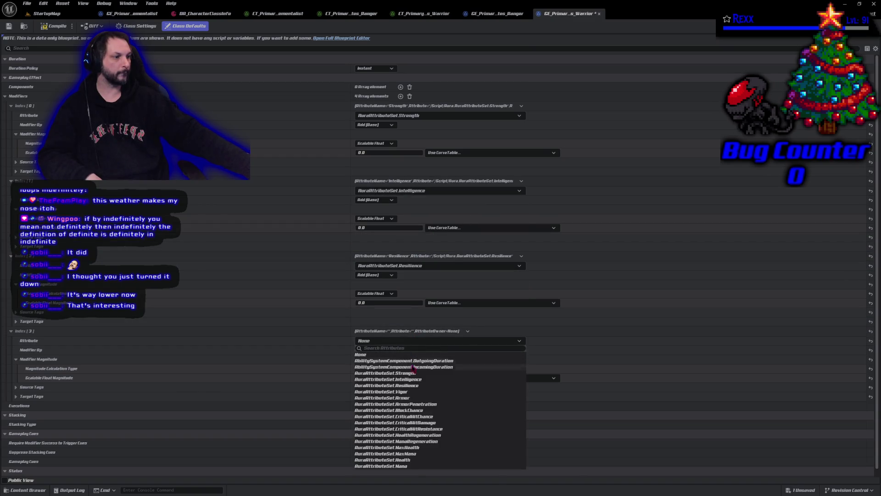
{"action": "left_click", "coordinate": [409, 392]}
Step: Change all four modifiers' Modifier Op from Add (Base) to Override
{"action": "left_click", "coordinate": [375, 125]}
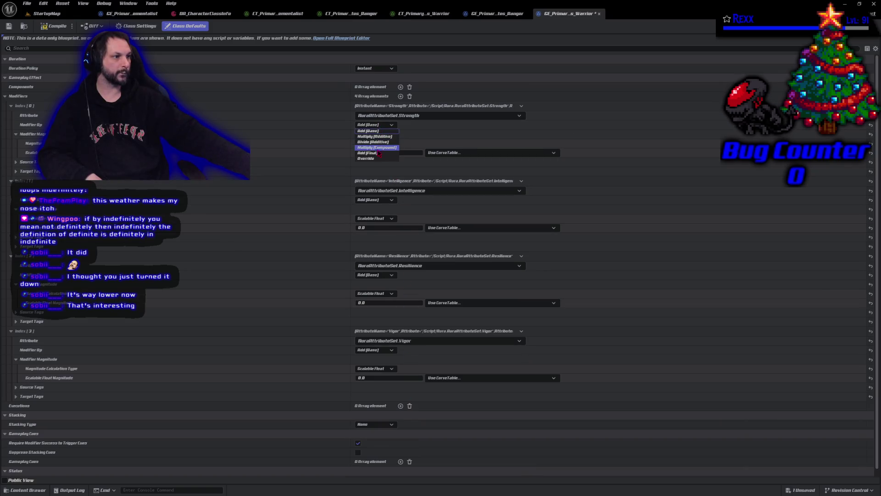
{"action": "left_click", "coordinate": [372, 155]}
{"action": "left_click", "coordinate": [376, 201]}
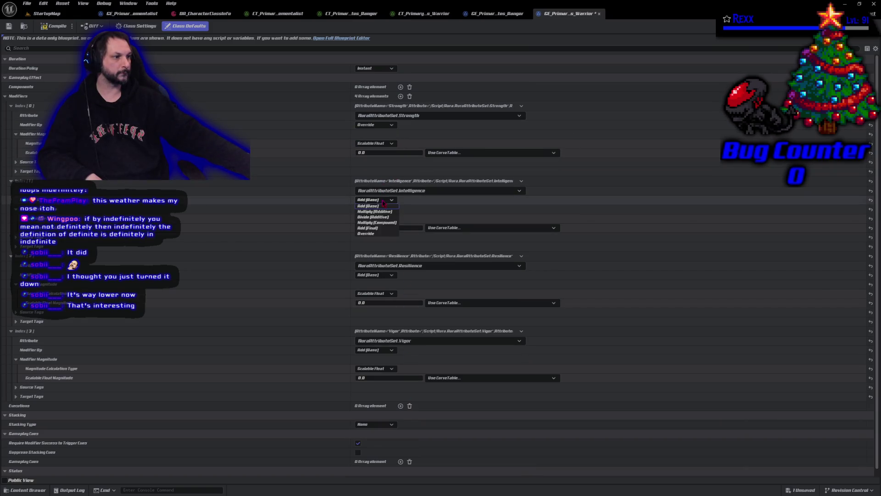
{"action": "left_click", "coordinate": [381, 235]}
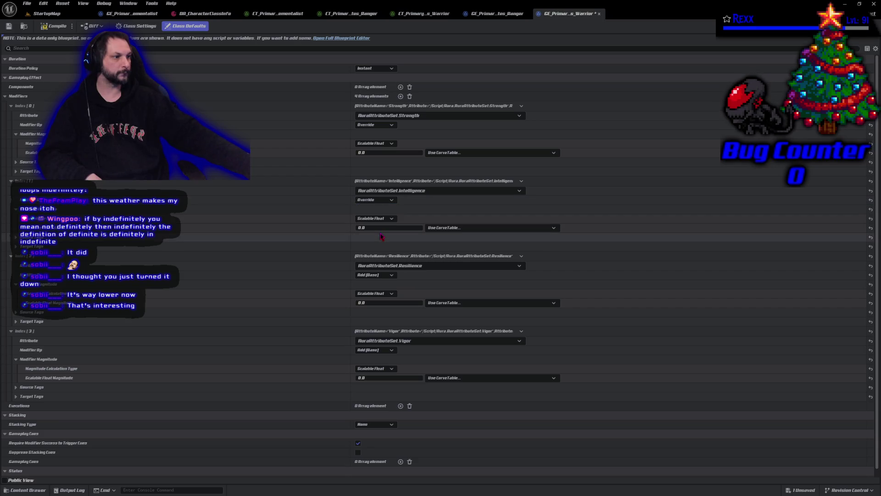
{"action": "left_click", "coordinate": [374, 275]}
{"action": "left_click", "coordinate": [377, 308]}
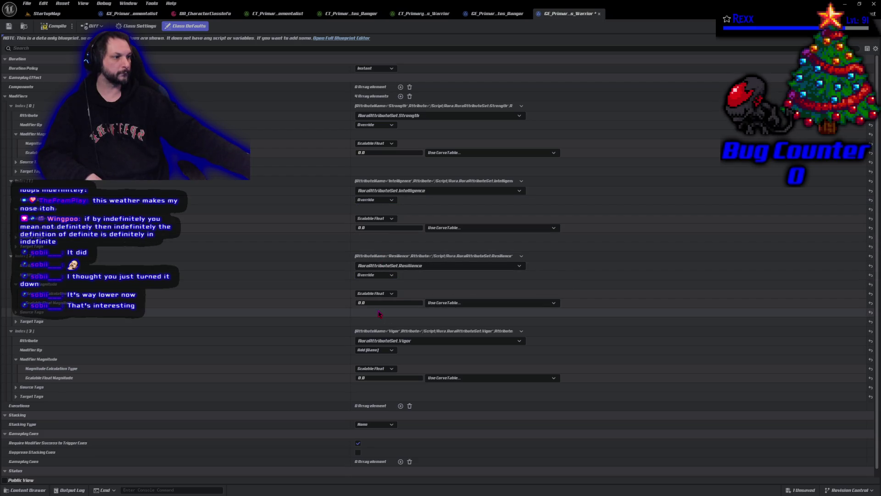
{"action": "left_click", "coordinate": [374, 349]}
{"action": "left_click", "coordinate": [380, 384]}
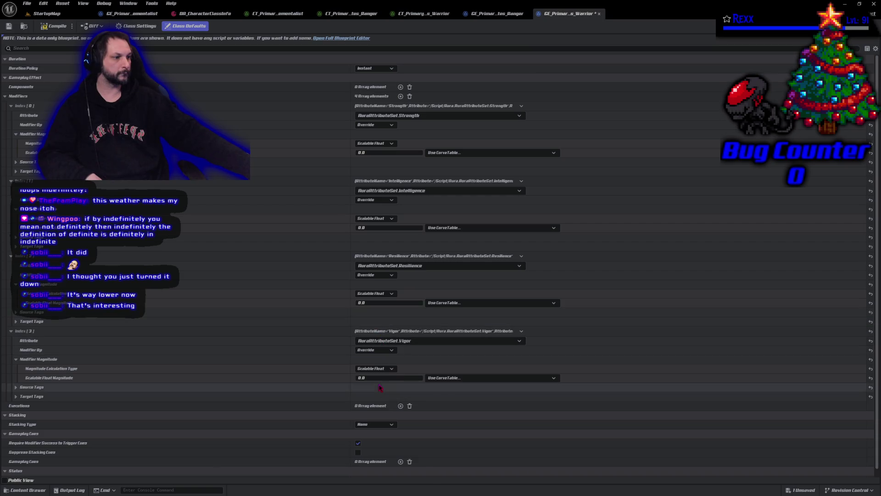
Step: Set CT_PrimaryAttributes_Warrior as the curve table for all four modifier magnitudes
{"action": "left_click", "coordinate": [459, 153]}
{"action": "left_click", "coordinate": [479, 279]}
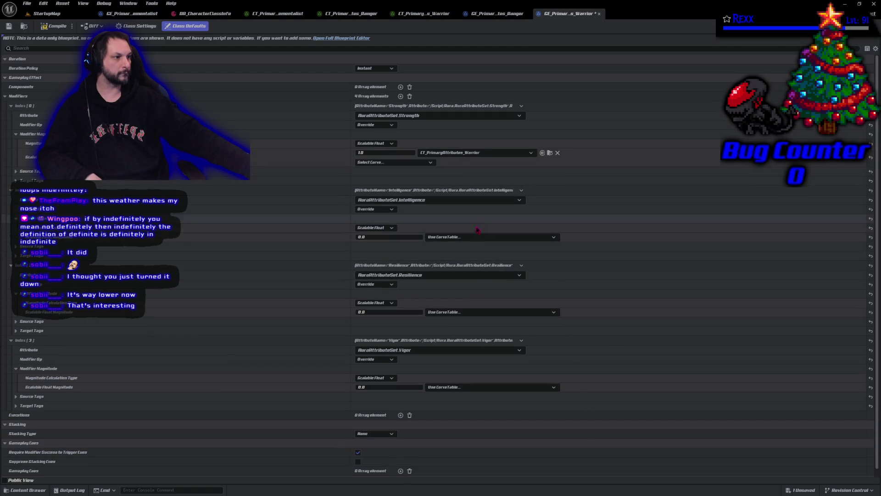
{"action": "left_click", "coordinate": [478, 237]}
{"action": "left_click", "coordinate": [489, 361]}
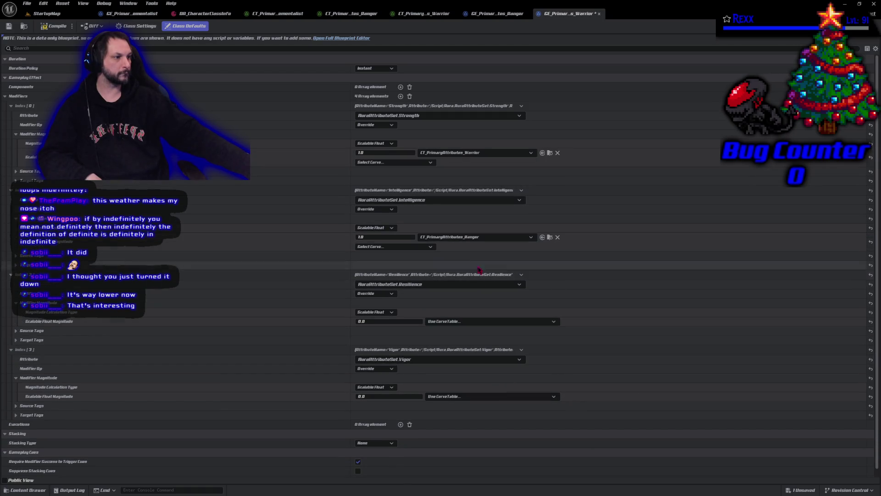
{"action": "left_click", "coordinate": [478, 236]}
{"action": "left_click", "coordinate": [494, 369]}
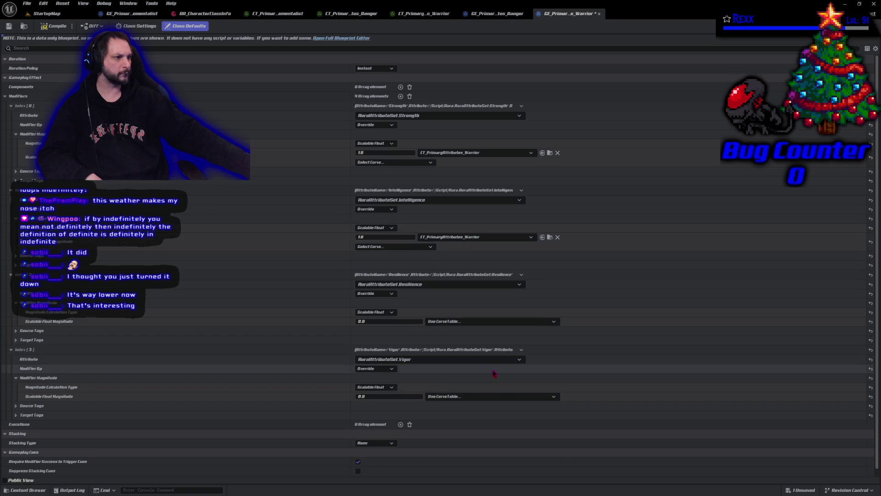
{"action": "left_click", "coordinate": [471, 321]}
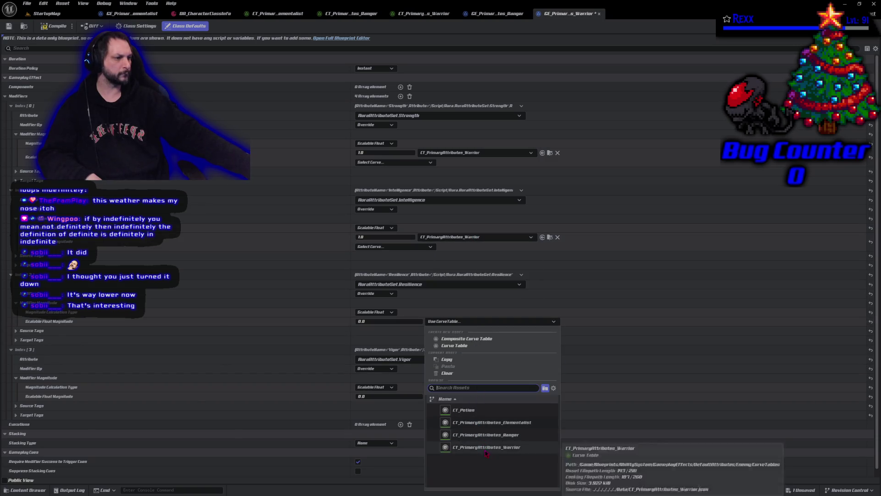
{"action": "left_click", "coordinate": [485, 446]}
{"action": "left_click", "coordinate": [472, 407]}
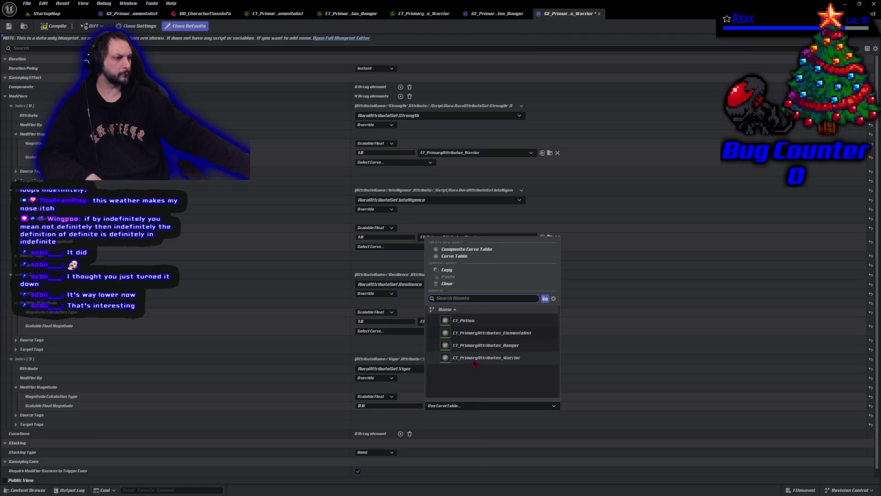
{"action": "left_click", "coordinate": [486, 357]}
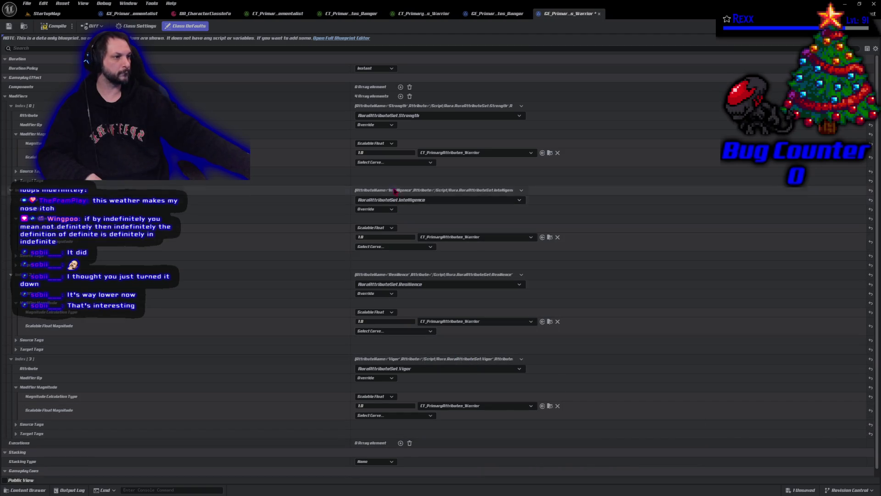
Step: Select the Attributes.Primary Strength, Intelligence, Resilience and Vigor curves for the four modifiers
{"action": "left_click", "coordinate": [393, 163]}
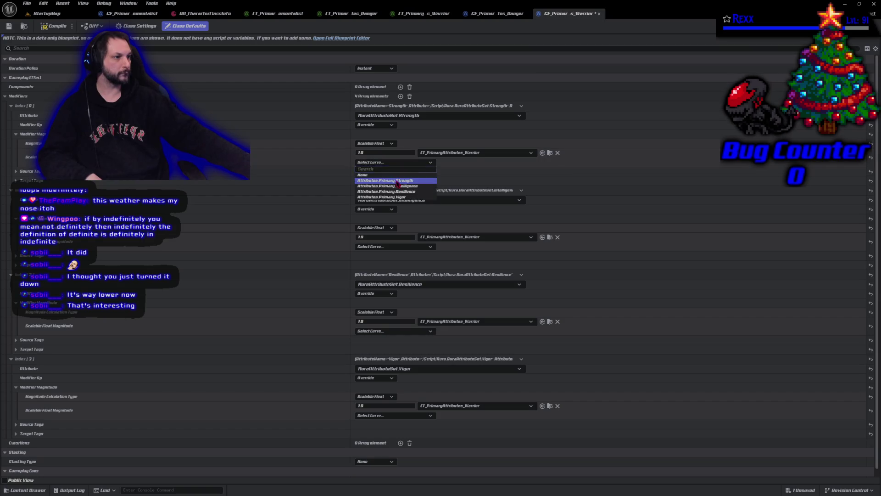
{"action": "left_click", "coordinate": [388, 180]}
{"action": "left_click", "coordinate": [393, 247]}
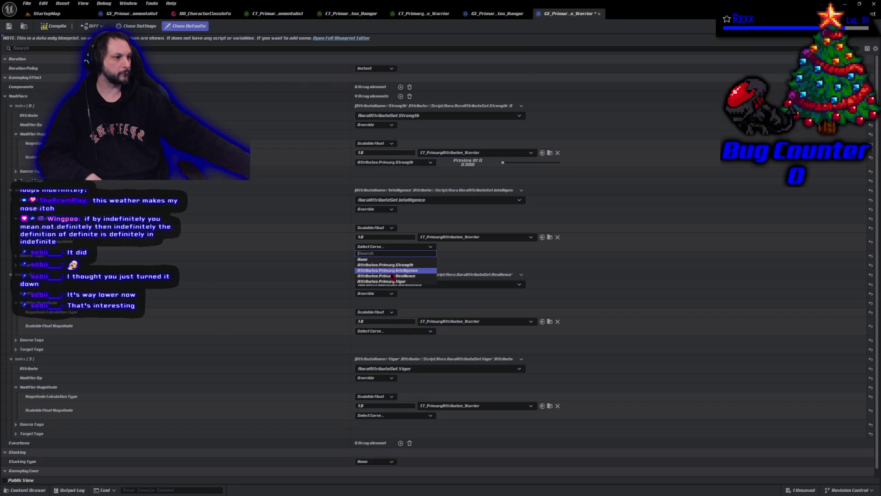
{"action": "left_click", "coordinate": [393, 270]}
{"action": "left_click", "coordinate": [388, 331]}
{"action": "left_click", "coordinate": [388, 362]}
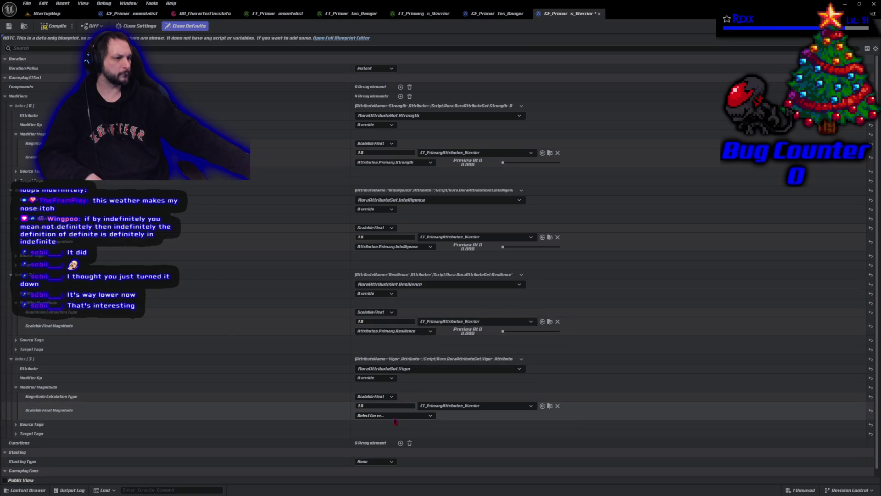
{"action": "left_click", "coordinate": [397, 415]}
{"action": "left_click", "coordinate": [393, 449]}
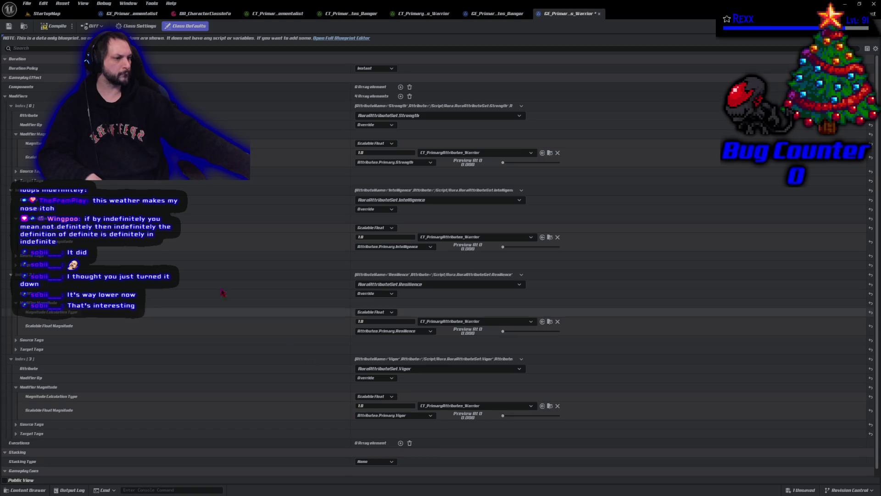
Step: Compile and save the Warrior effect, then bring up the Ranger effect for comparison
{"action": "left_click", "coordinate": [44, 26]}
{"action": "left_click", "coordinate": [27, 4]}
{"action": "left_click", "coordinate": [37, 42]}
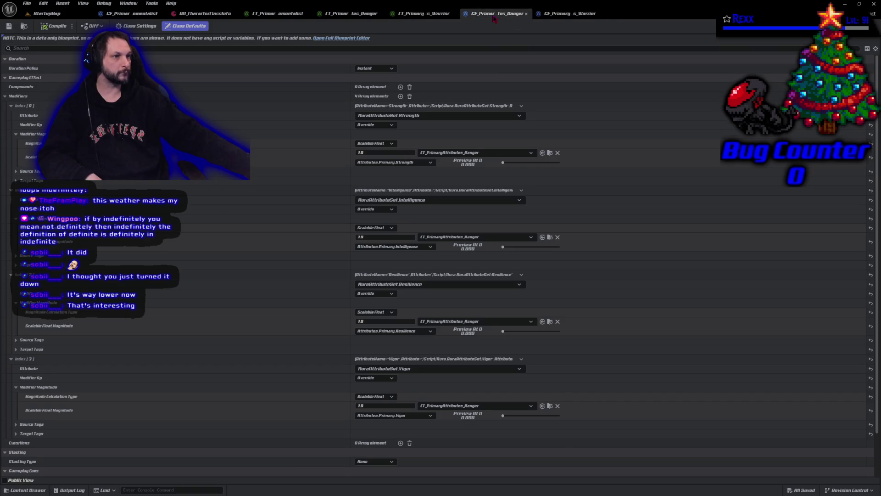
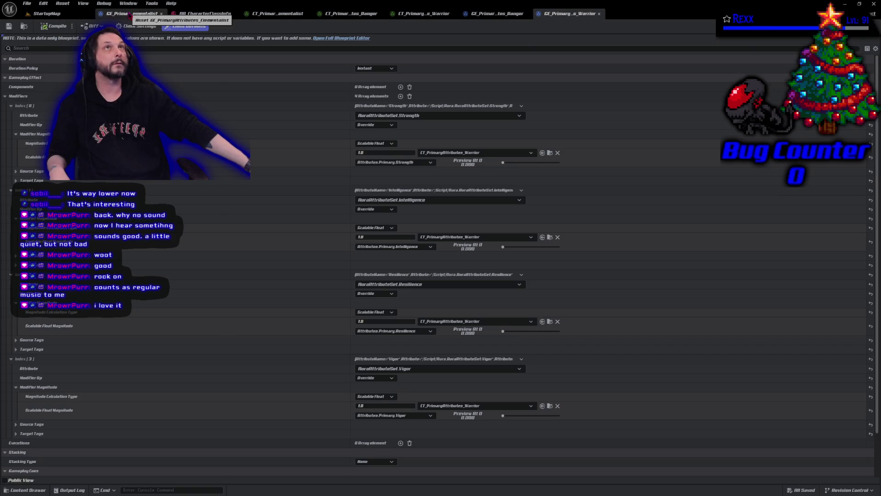
Step: Switch to the DA_CharacterClassInfo data asset to see each class's attribute effects
{"action": "left_click", "coordinate": [200, 15]}
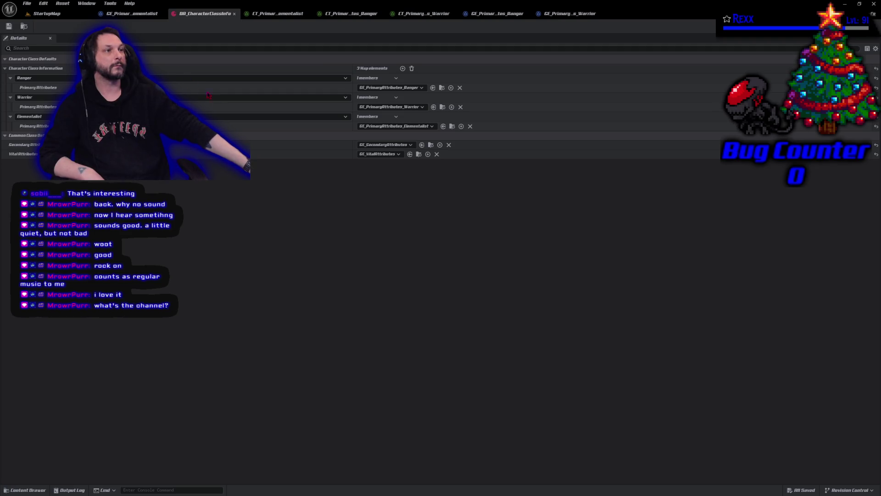
Step: Duplicate GE_SecondaryAttributes as GE_SecondaryAttributes_Enemy and open the copy for editing
{"action": "left_click", "coordinate": [431, 144]}
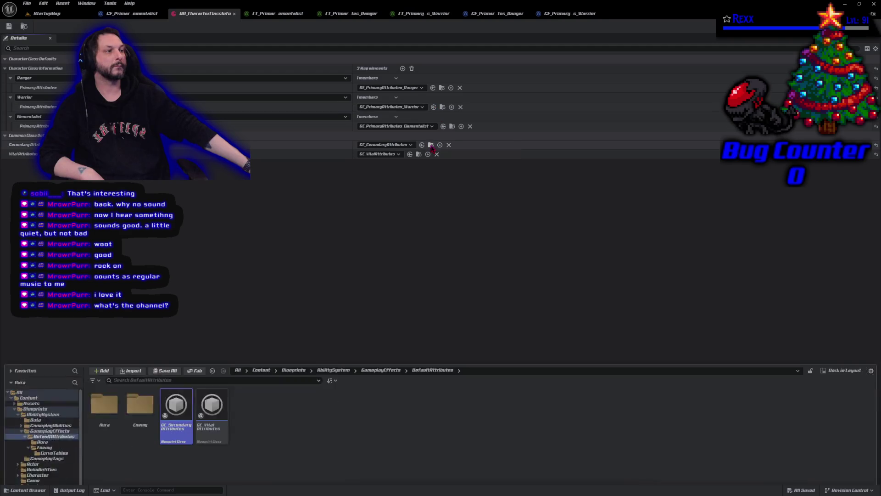
{"action": "right_click", "coordinate": [177, 375]}
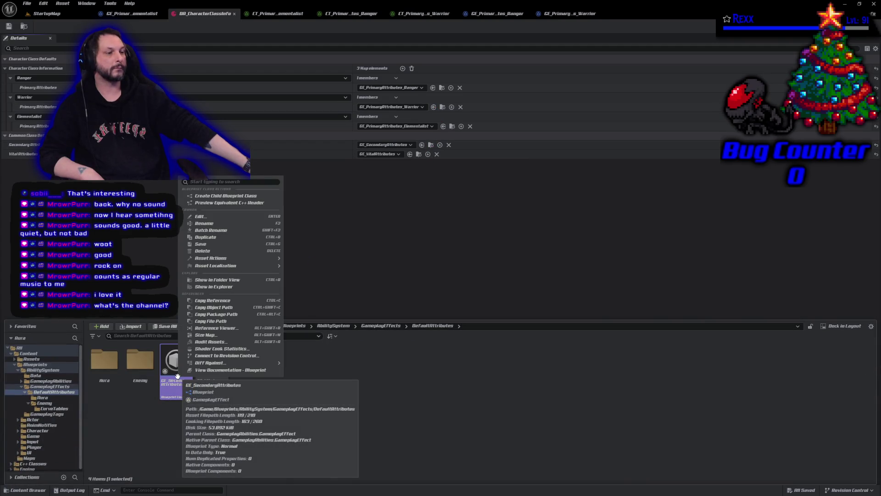
{"action": "left_click", "coordinate": [210, 238]}
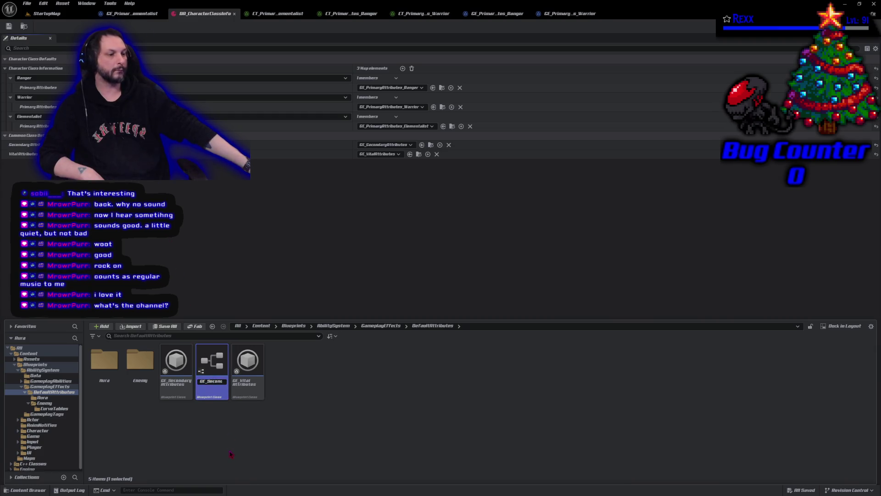
{"action": "type", "text": "GE_SecondaryAttributes"}
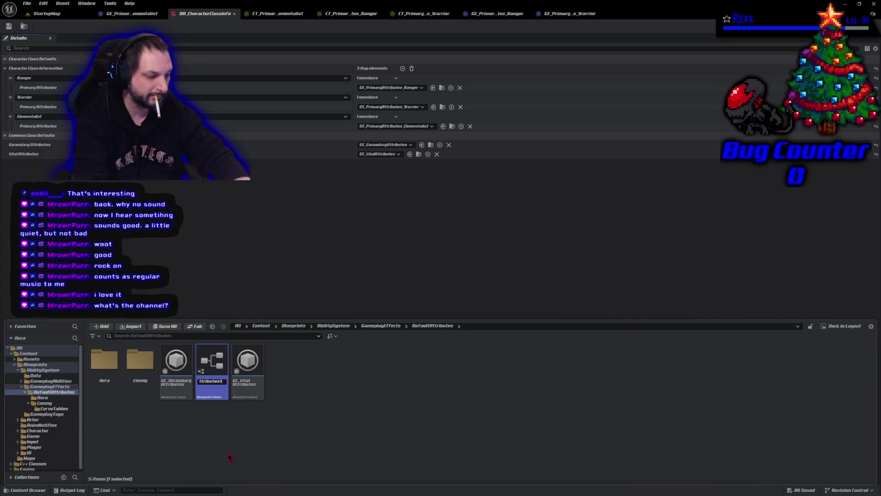
{"action": "type", "text": "_Enemy"}
{"action": "key", "text": "Return"}
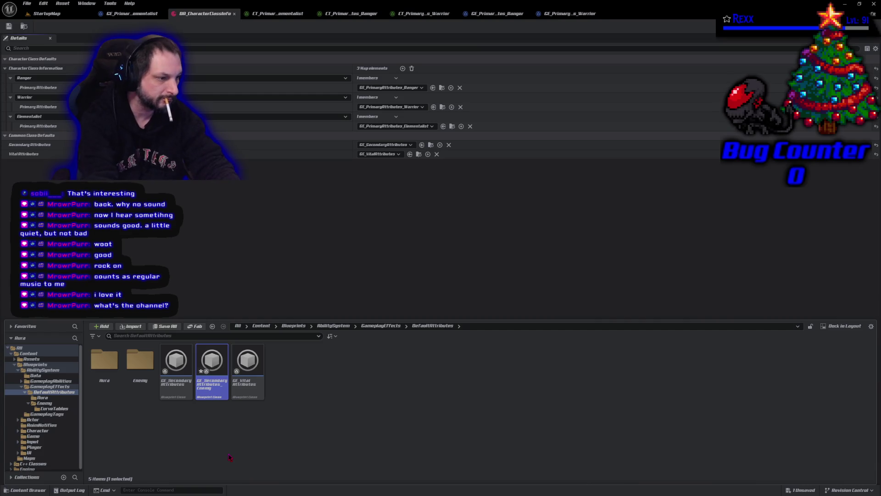
{"action": "key", "text": "Return"}
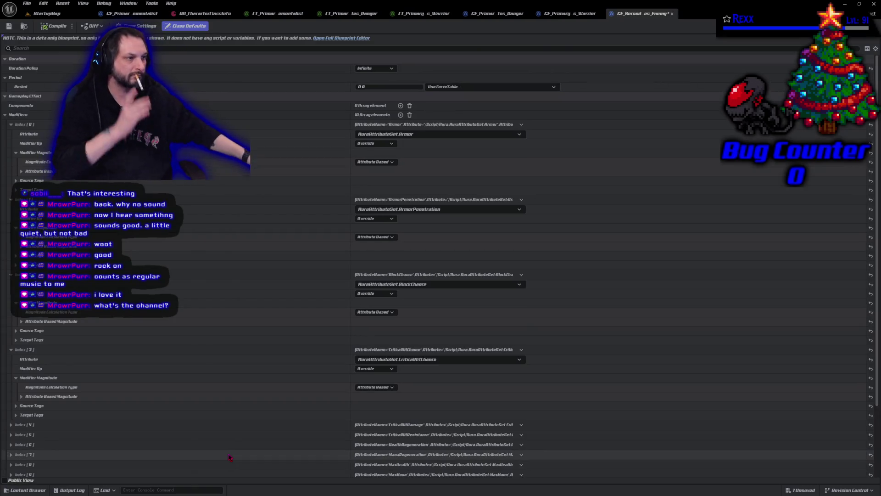
Step: Change GE_SecondaryAttributes_Enemy's Duration Policy from Infinite to Instant and save it
{"action": "left_click", "coordinate": [10, 27]}
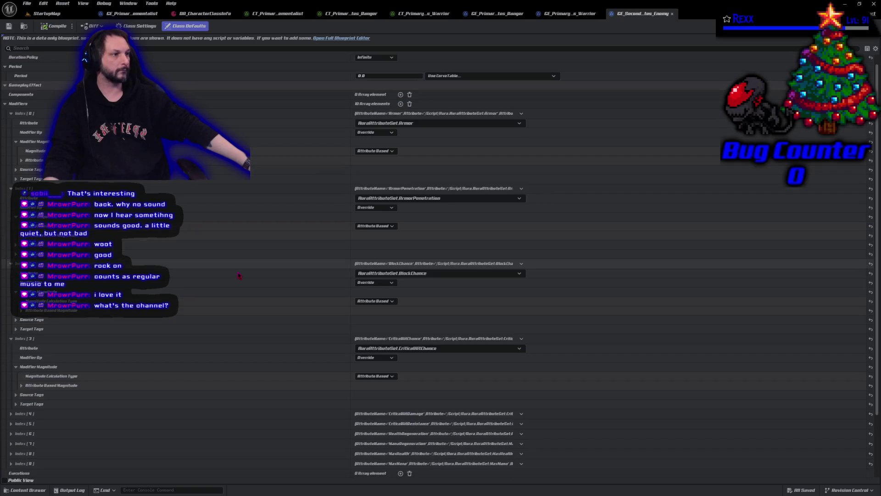
{"action": "left_click", "coordinate": [374, 69]}
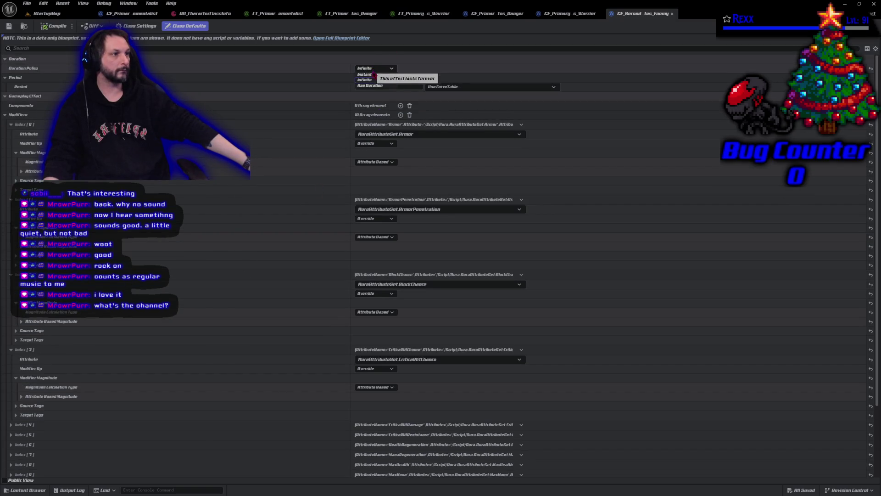
{"action": "left_click", "coordinate": [365, 74]}
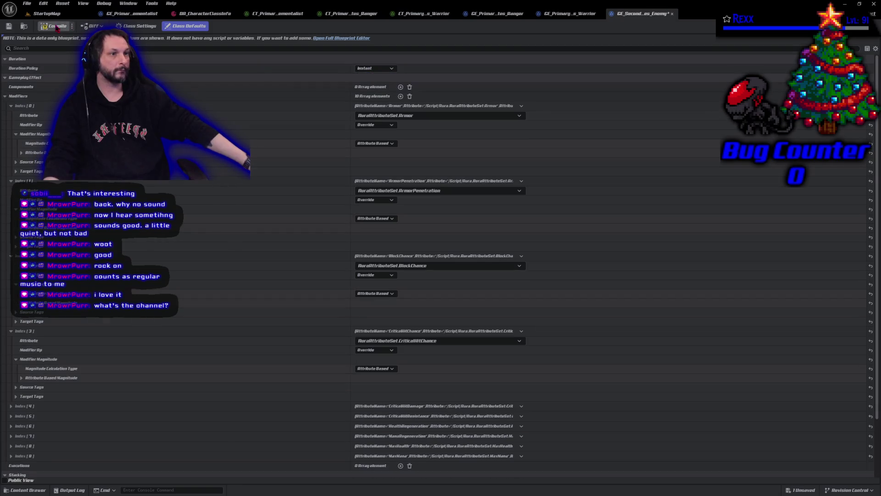
{"action": "left_click", "coordinate": [12, 28]}
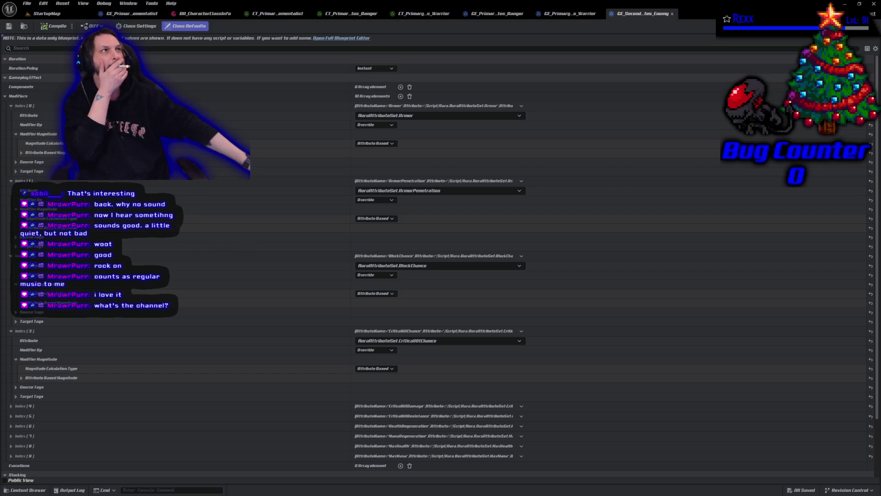
Step: Set DA_CharacterClassInfo's Secondary Attributes to GE_SecondaryAttributes_Enemy, save, and pull the browser window over the editor
{"action": "left_click", "coordinate": [202, 13]}
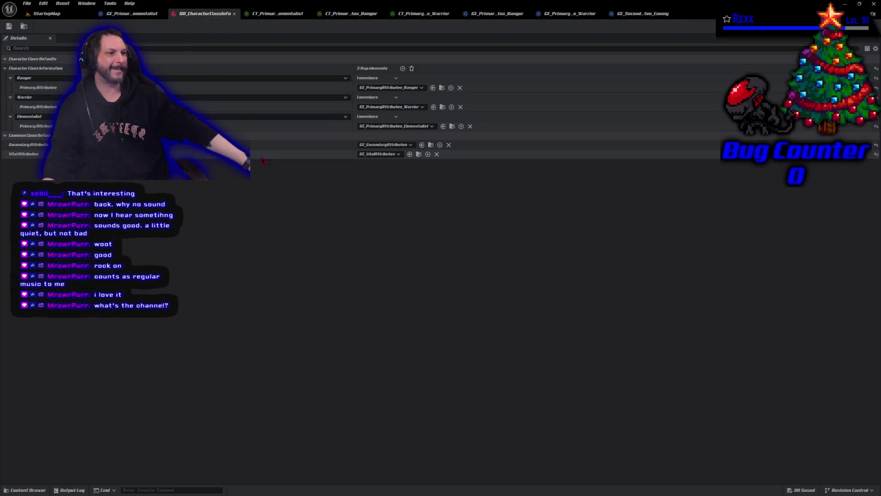
{"action": "left_click", "coordinate": [380, 145]}
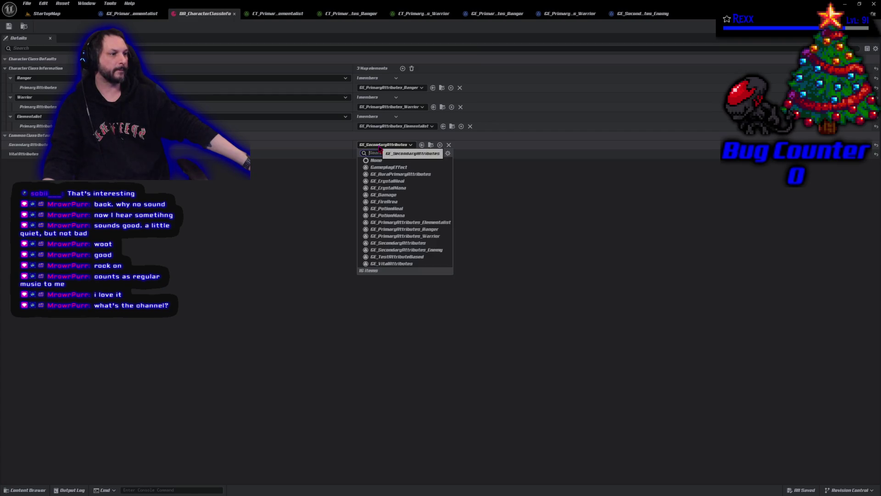
{"action": "left_click", "coordinate": [433, 250]}
{"action": "left_click", "coordinate": [9, 27]}
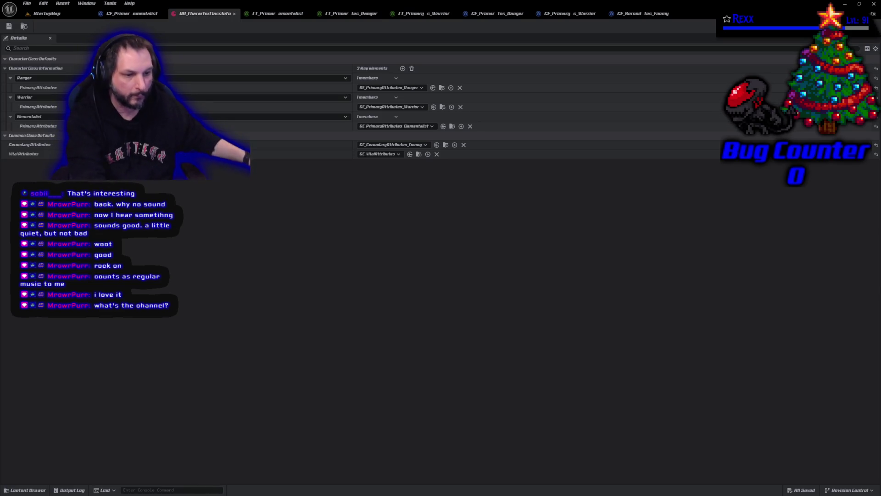
{"action": "left_click_drag", "start_coordinate": [0, 193], "coordinate": [423, 68]}
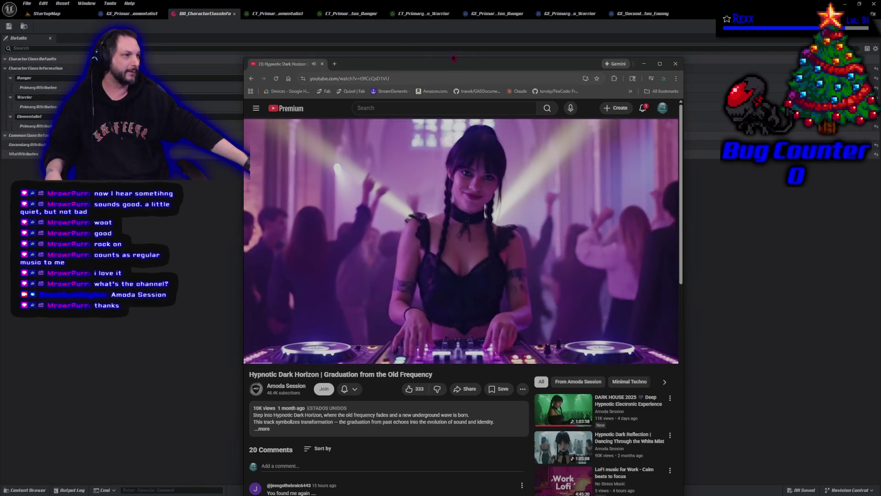
Step: Move the YouTube browser window off screen to reveal DA_CharacterClassInfo's Details panel
{"action": "mouse_move", "coordinate": [445, 68]}
{"action": "left_mouse_down"}
{"action": "mouse_move", "coordinate": [338, 57]}
{"action": "mouse_move", "coordinate": [302, 19]}
{"action": "mouse_move", "coordinate": [0, 19]}
{"action": "left_mouse_up"}
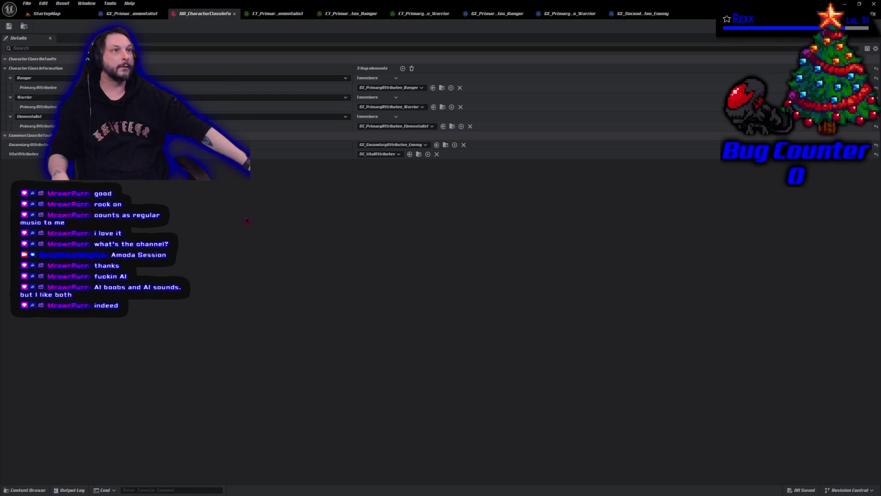
Step: Move GE_SecondaryAttributes into the Aura folder from the Content Drawer, then save all
{"action": "left_click", "coordinate": [34, 490]}
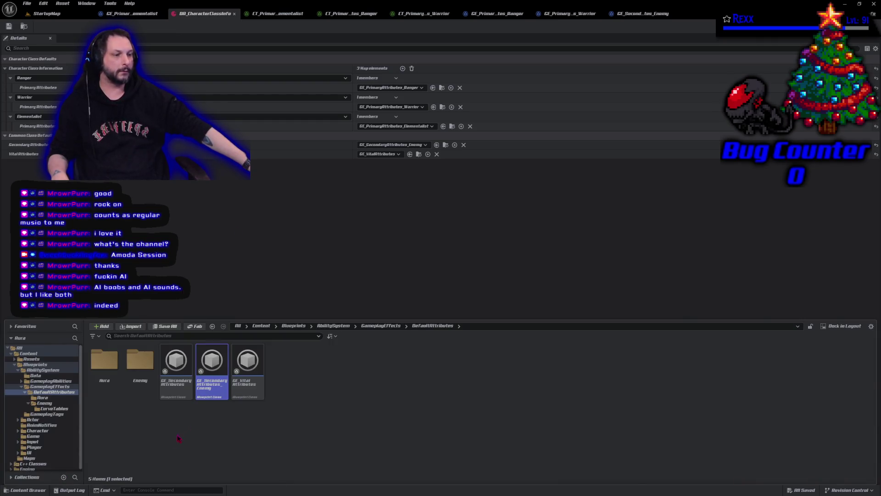
{"action": "left_click_drag", "start_coordinate": [177, 367], "coordinate": [99, 371]}
{"action": "left_click", "coordinate": [118, 381]}
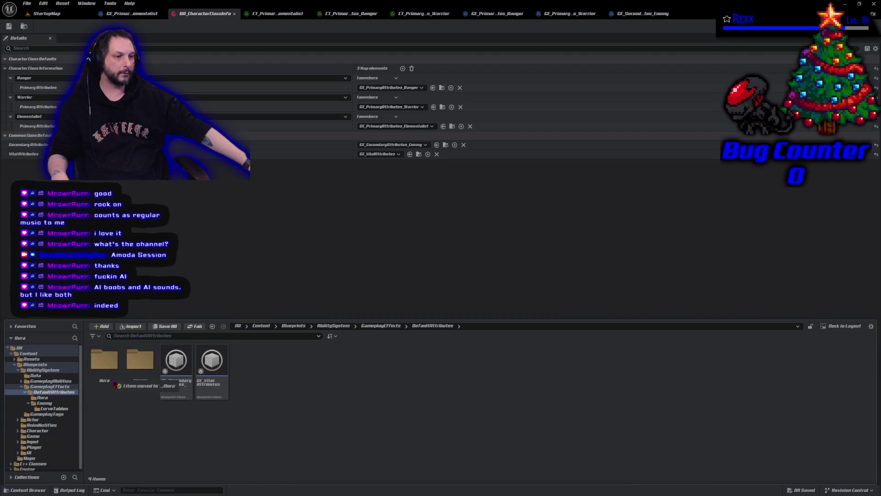
{"action": "left_click", "coordinate": [27, 3]}
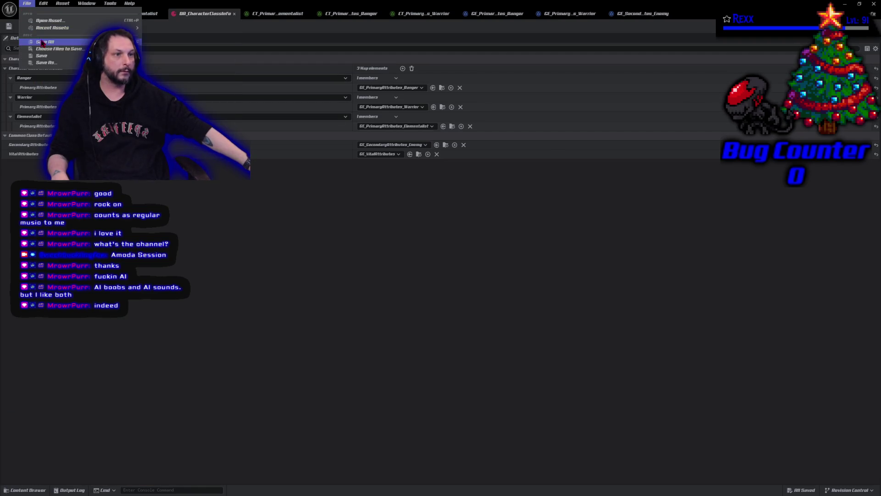
{"action": "key", "text": "Escape"}
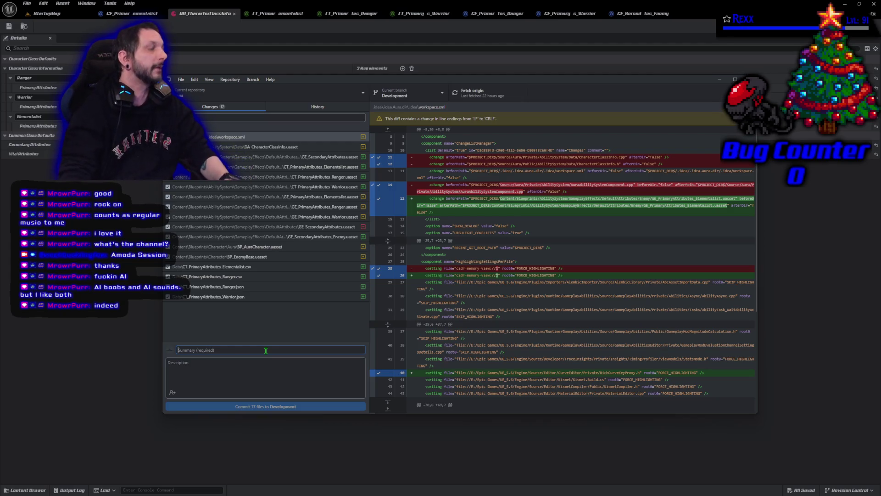
Step: Enter the commit summary 'Curve Tables' and review the Elementalist, Ranger and Warrior curve table diffs
{"action": "type", "text": "curve"}
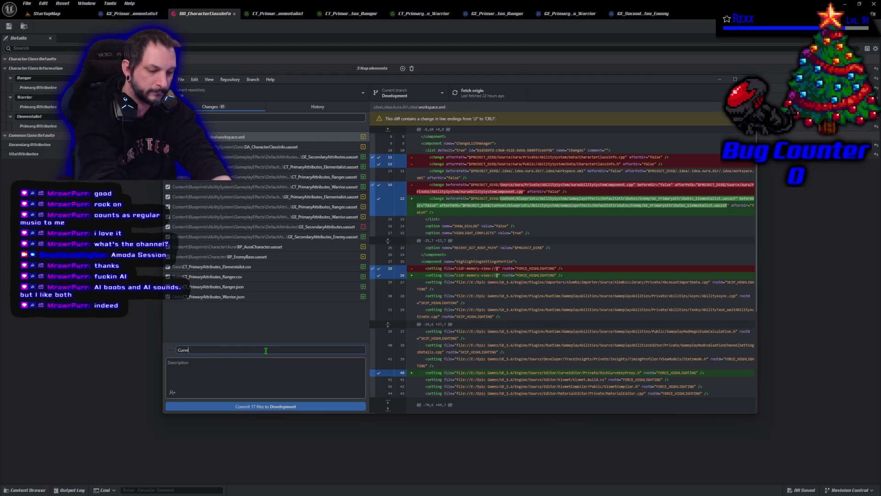
{"action": "type", "text": " Tables"}
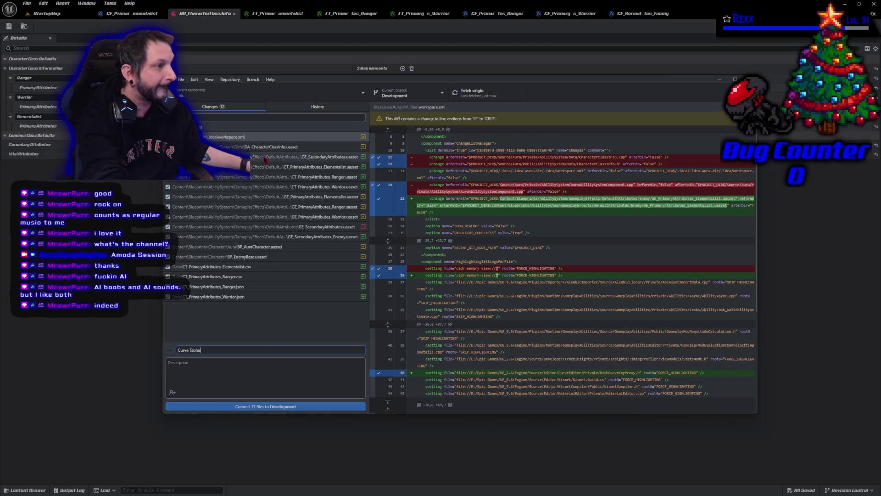
{"action": "left_click", "coordinate": [266, 157]}
{"action": "left_click", "coordinate": [265, 168]}
{"action": "left_click", "coordinate": [266, 177]}
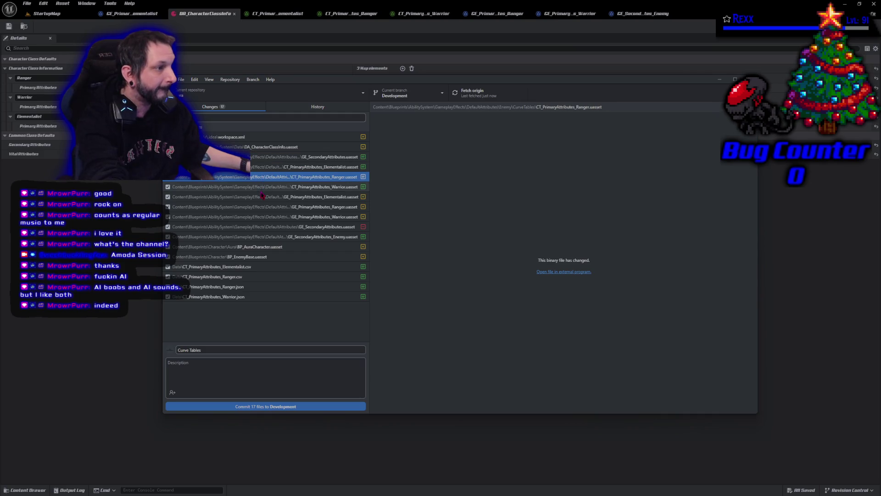
{"action": "left_click", "coordinate": [265, 186]}
{"action": "left_click", "coordinate": [229, 270]}
{"action": "left_click", "coordinate": [227, 277]}
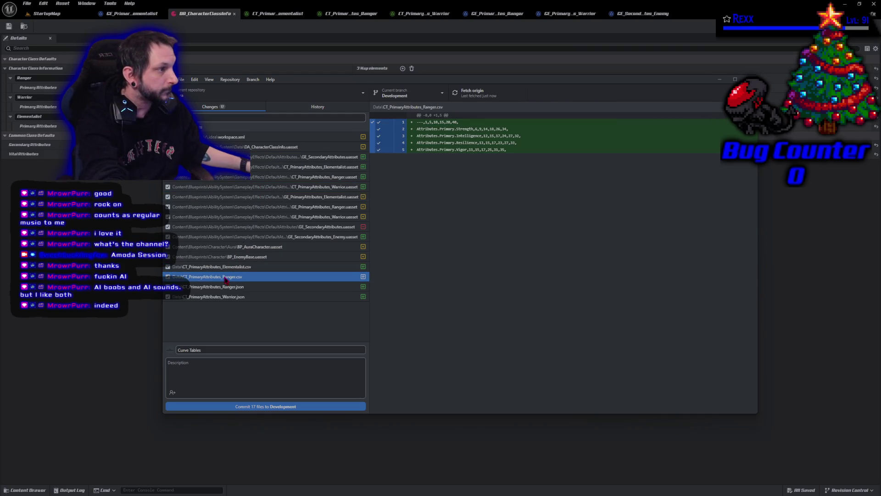
{"action": "left_click", "coordinate": [224, 288]}
{"action": "left_click", "coordinate": [223, 297]}
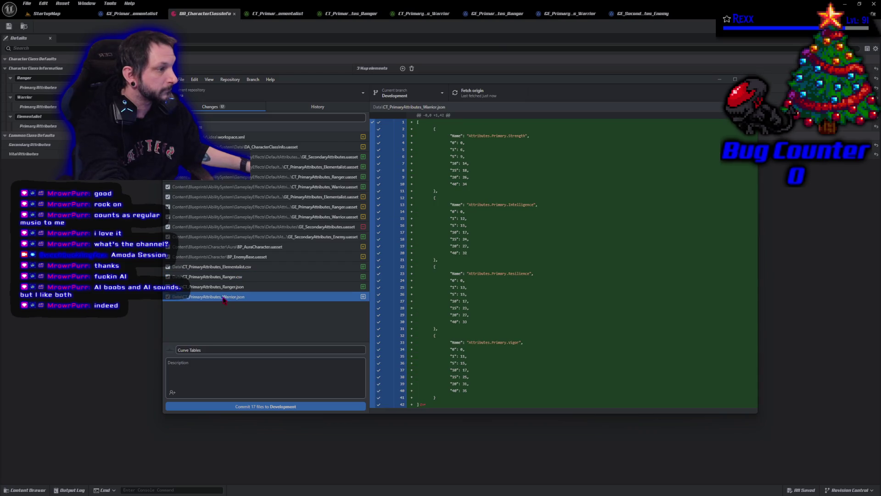
Step: Commit the 17 files to Development, push to origin, and close GitHub Desktop
{"action": "left_click", "coordinate": [259, 407]}
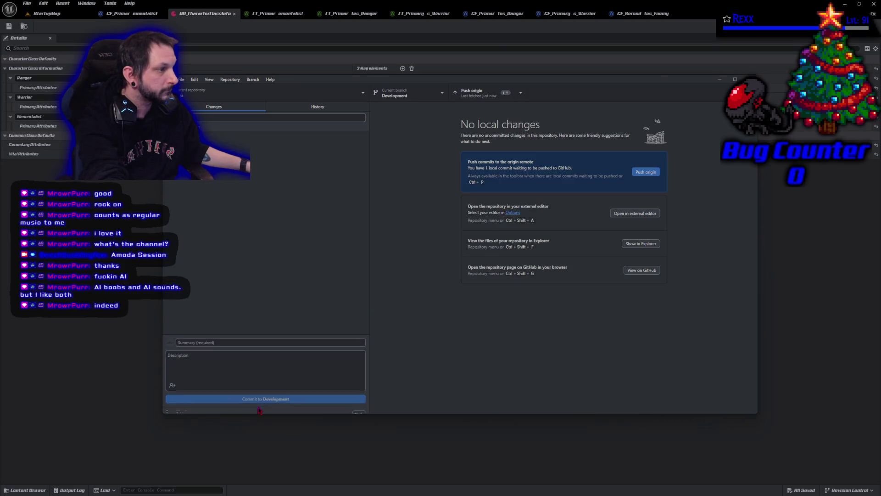
{"action": "left_click", "coordinate": [653, 174]}
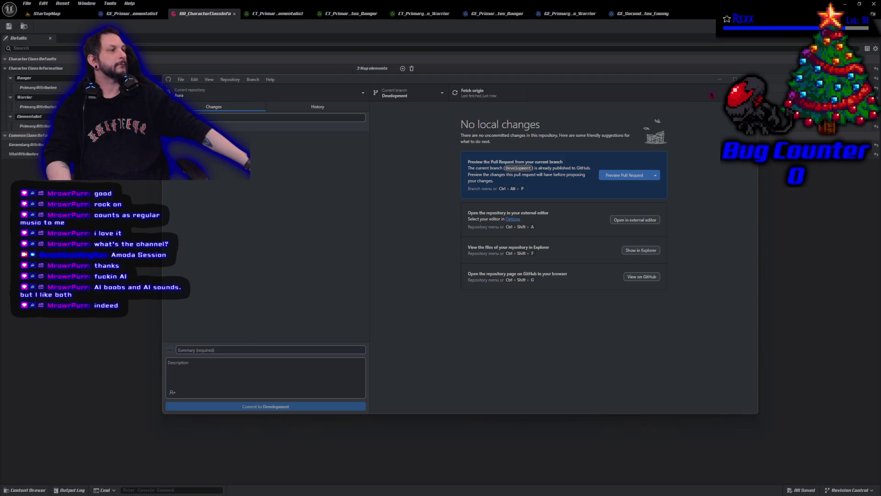
{"action": "left_click", "coordinate": [749, 79]}
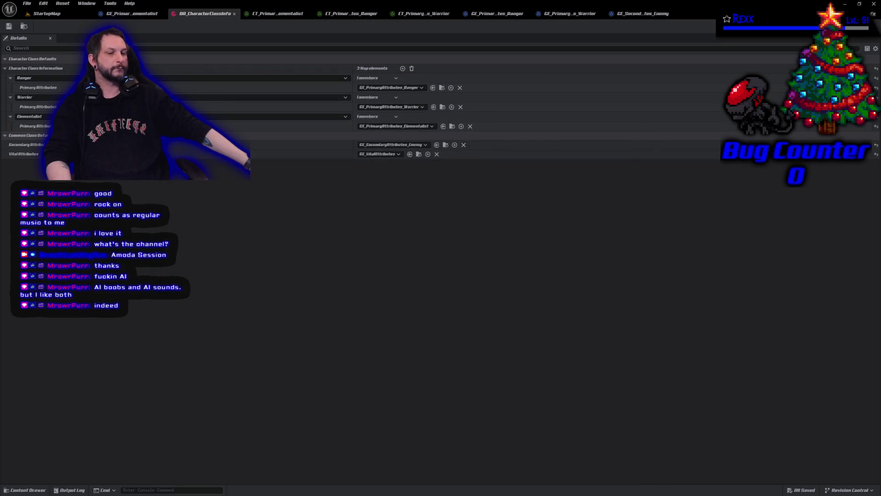
Step: Switch from the Unreal Editor to Rider to view AuraAbilitySystemLibrary.h
{"action": "key", "text": "alt+Tab"}
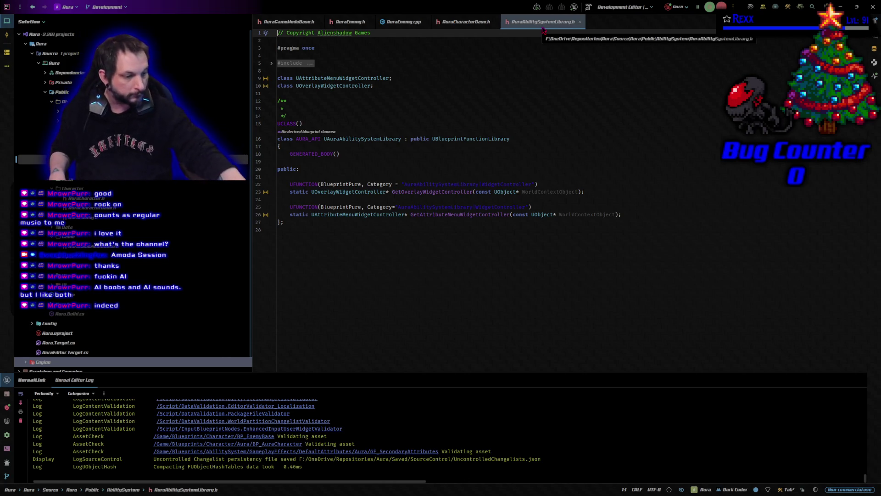
Step: Jump to AuraAbilitySystemLibrary.cpp, then view the AuraGameModeBase.h header
{"action": "key", "text": "ctrl+alt+Home"}
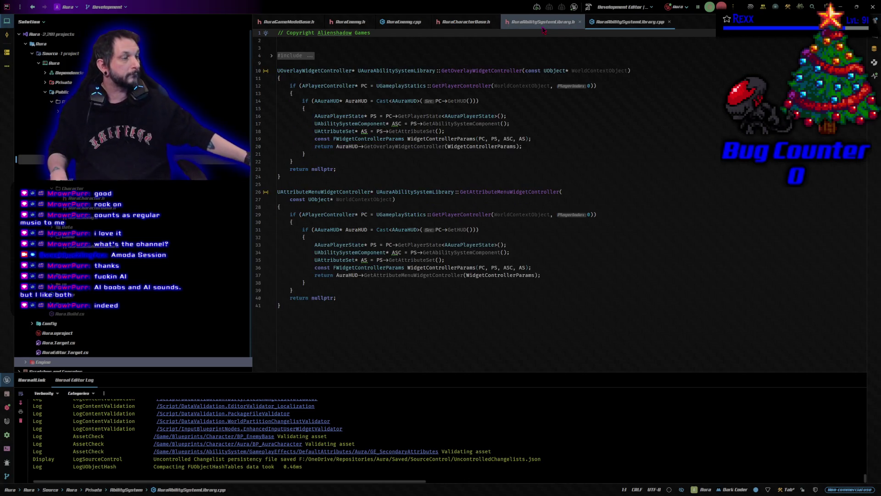
{"action": "left_click", "coordinate": [295, 22]}
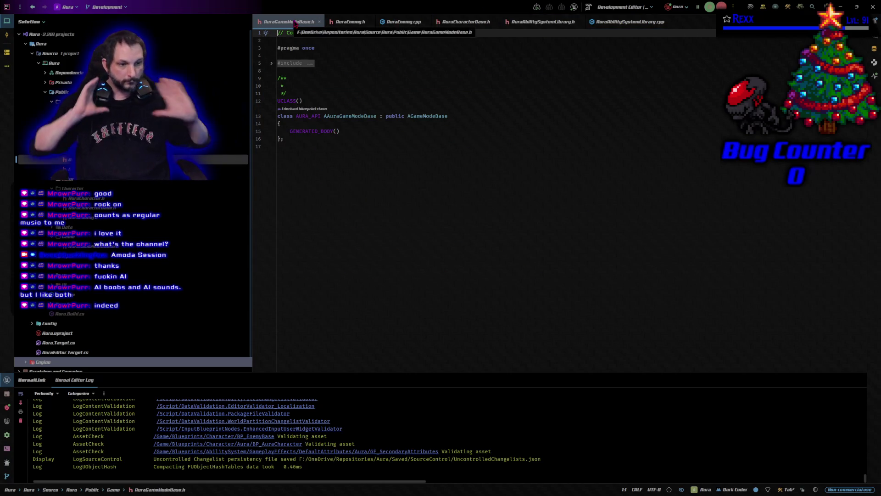